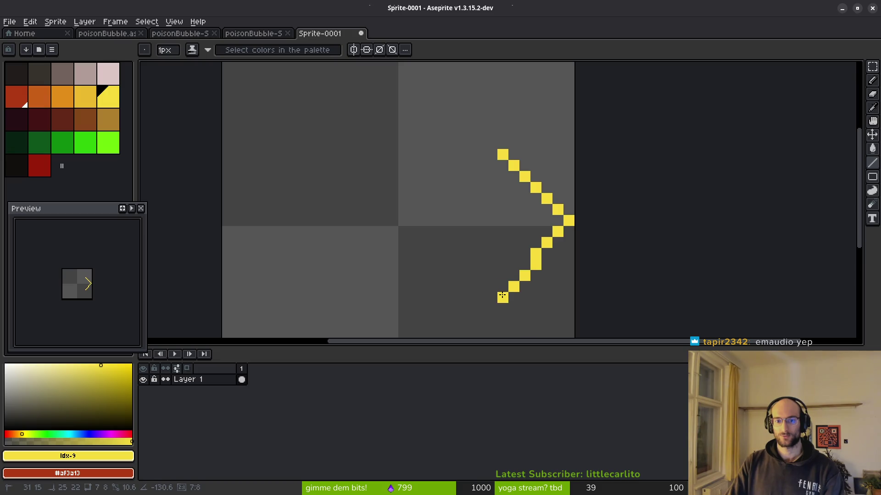
- Redo the arrow outline: the arrowhead's vertical back edge and the shaft's closed lower edge
{"action": "key", "text": "ctrl+z"}
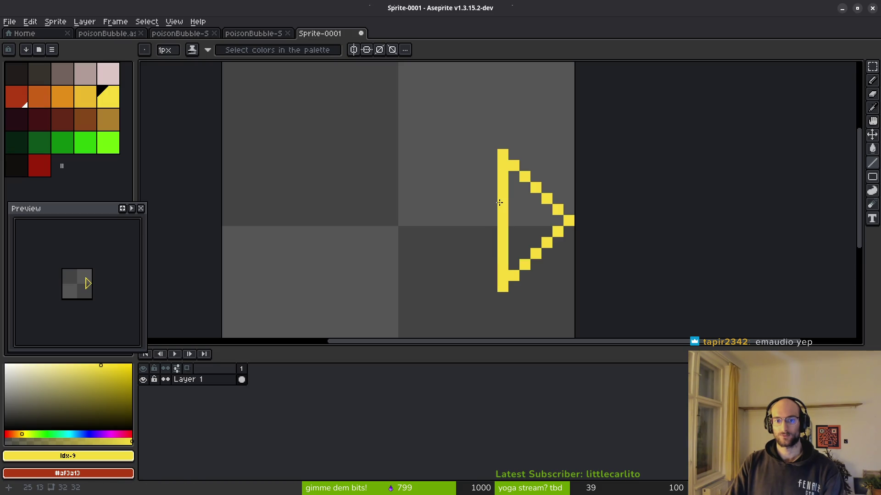
{"action": "left_click_drag", "start_coordinate": [500, 200], "coordinate": [400, 201]}
{"action": "mouse_move", "coordinate": [497, 244]}
{"action": "left_mouse_down"}
{"action": "mouse_move", "coordinate": [381, 239]}
{"action": "mouse_move", "coordinate": [399, 237]}
{"action": "left_mouse_up"}
{"action": "left_click", "coordinate": [402, 209]}
- Fill the arrow shaft and arrowhead with yellow using the Paint Bucket
{"action": "key", "text": "g"}
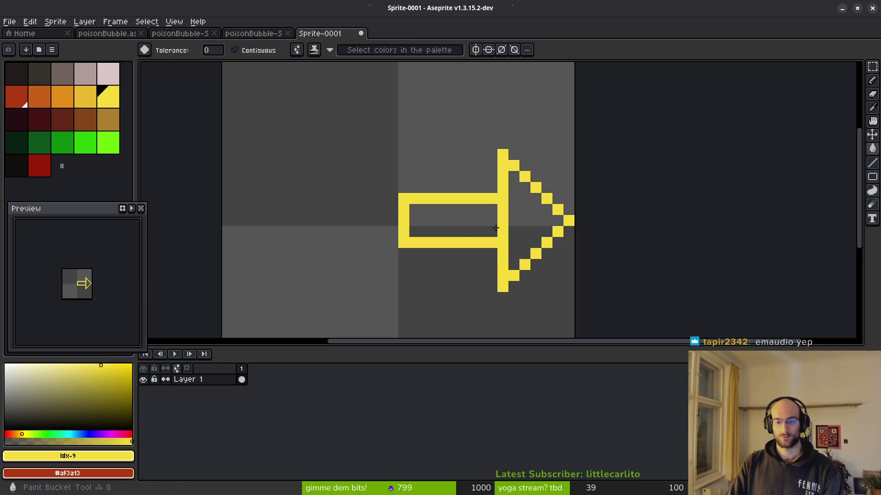
{"action": "left_click", "coordinate": [481, 231]}
{"action": "left_click", "coordinate": [531, 230]}
{"action": "scroll", "coordinate": [535, 236], "scroll_direction": "down", "scroll_amount": 4}
{"action": "key", "text": "b"}
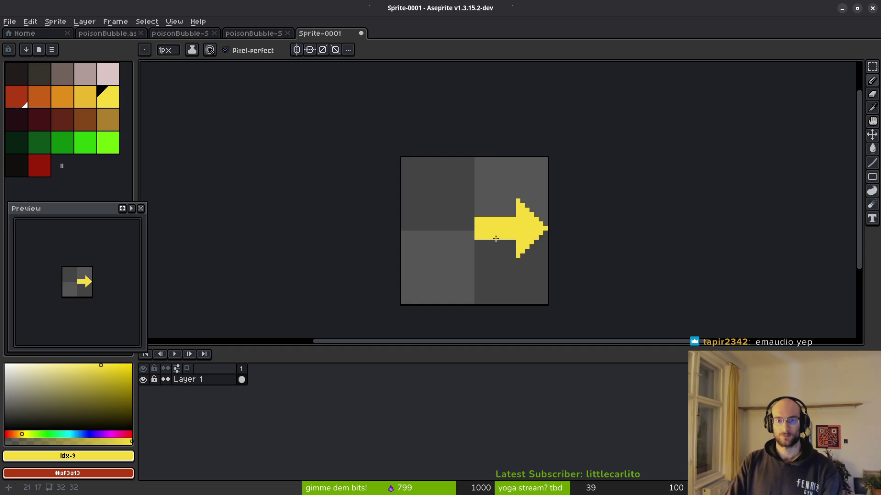
{"action": "scroll", "coordinate": [495, 239], "scroll_direction": "up", "scroll_amount": 3}
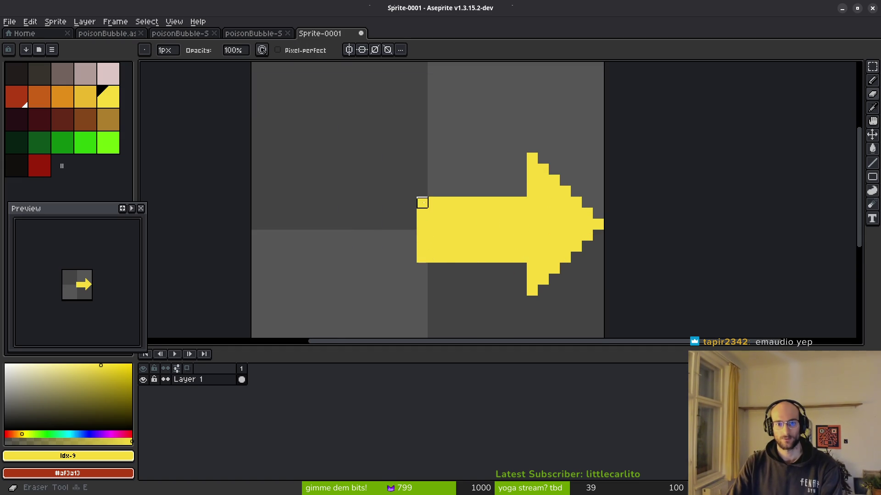
- Erase the shaft's leftmost column and add a top row to thicken the shaft
{"action": "key", "text": "ctrl+z"}
{"action": "left_click", "coordinate": [477, 180]}
{"action": "left_click_drag", "start_coordinate": [429, 189], "coordinate": [522, 195]}
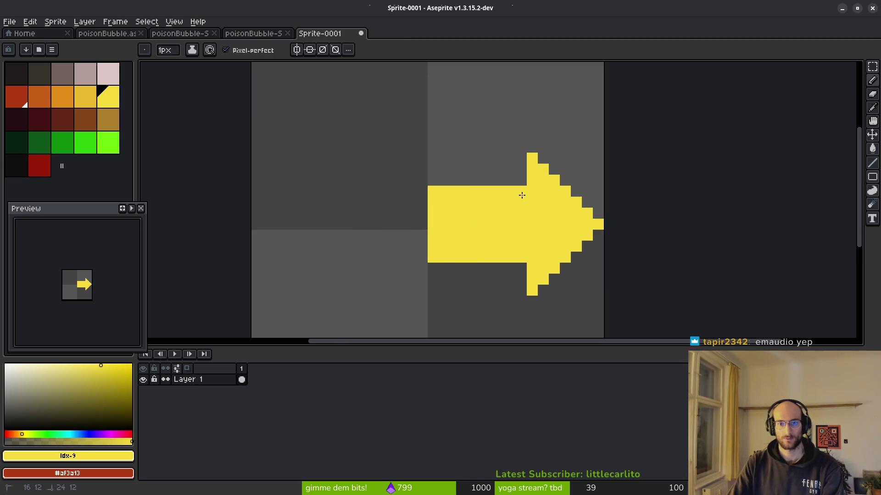
{"action": "scroll", "coordinate": [534, 247], "scroll_direction": "down", "scroll_amount": 3}
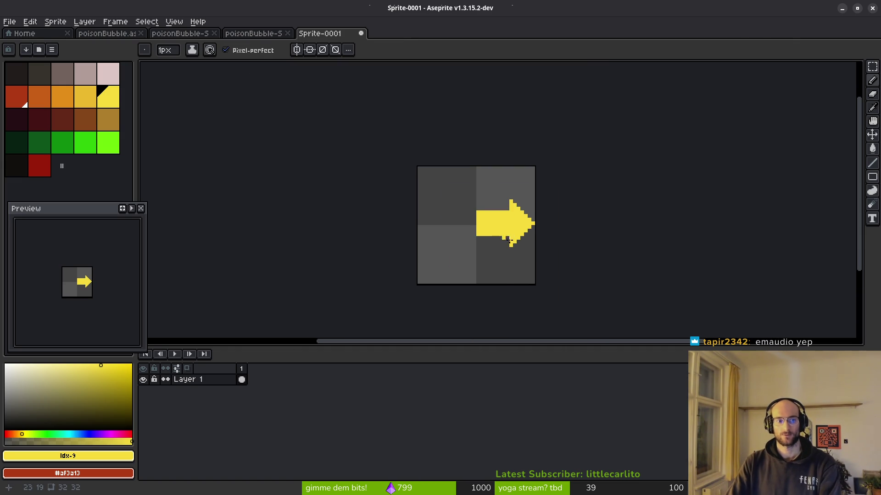
{"action": "key", "text": "ctrl+s"}
{"action": "key", "text": "Escape"}
{"action": "scroll", "coordinate": [525, 223], "scroll_direction": "up", "scroll_amount": 3}
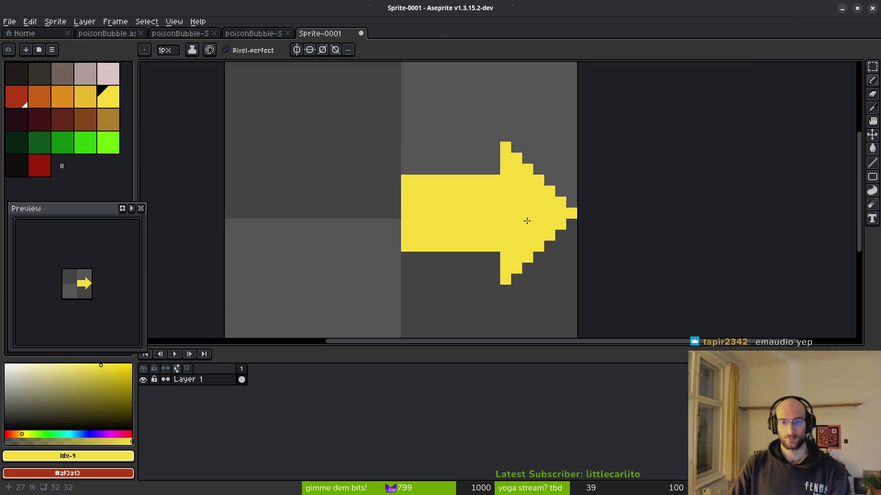
- Touch up the arrowhead's upper edge with a straight line
{"action": "key", "text": "l"}
{"action": "mouse_move", "coordinate": [560, 209]}
{"action": "left_mouse_down"}
{"action": "mouse_move", "coordinate": [501, 134]}
{"action": "mouse_move", "coordinate": [490, 139]}
{"action": "mouse_move", "coordinate": [492, 278]}
{"action": "mouse_move", "coordinate": [408, 229]}
{"action": "left_mouse_up"}
{"action": "scroll", "coordinate": [501, 273], "scroll_direction": "down", "scroll_amount": 4}
{"action": "scroll", "coordinate": [505, 267], "scroll_direction": "up", "scroll_amount": 2}
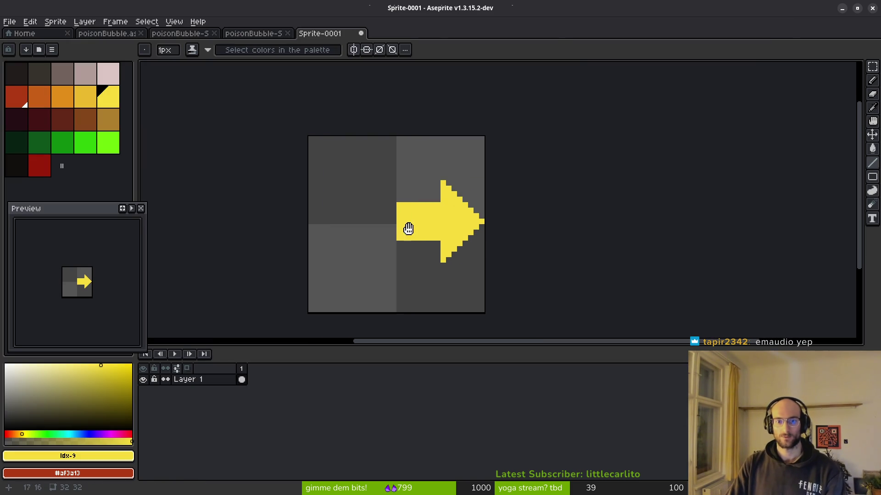
- Extend the arrow animation to seven frames
{"action": "left_click", "coordinate": [226, 383]}
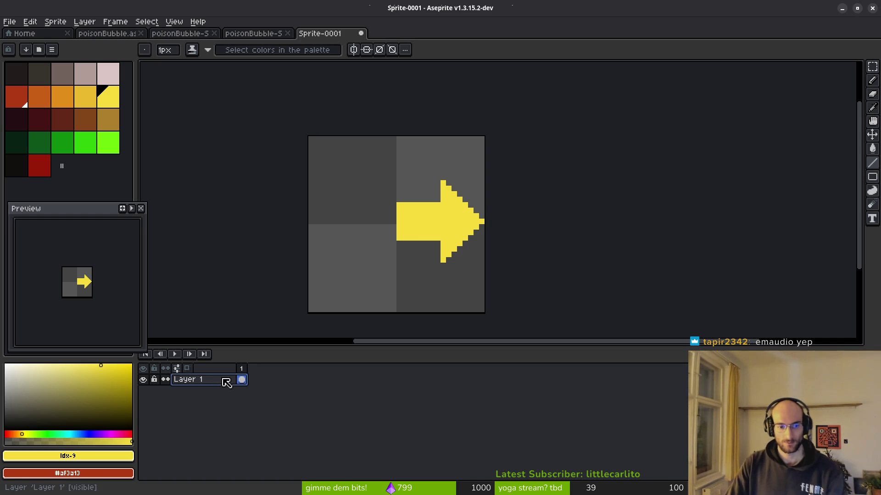
{"action": "key", "text": "alt+n"}
{"action": "key", "text": "alt+n"}
{"action": "key", "text": "alt+n"}
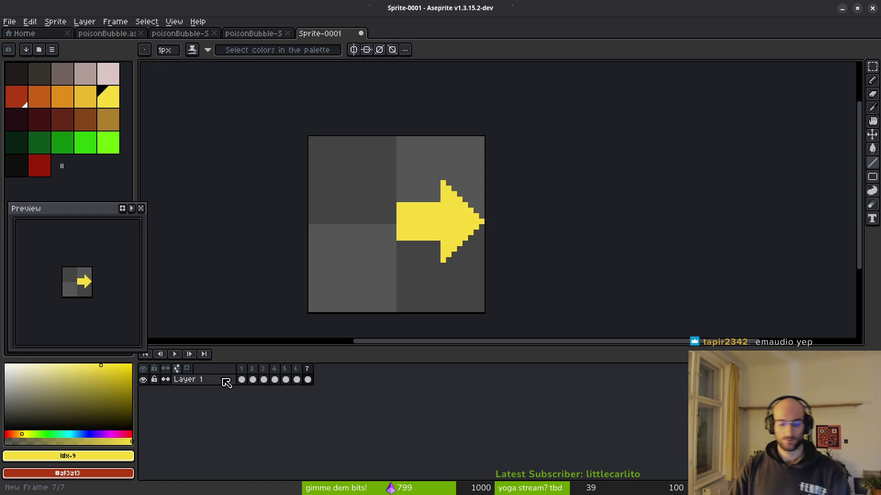
{"action": "key", "text": "ctrl+z"}
{"action": "key", "text": "ctrl+z"}
{"action": "key", "text": "ctrl+z"}
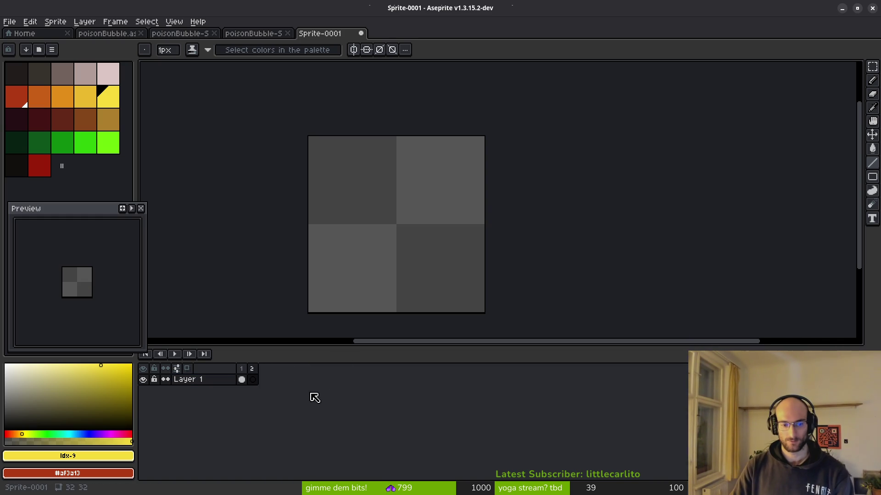
{"action": "key", "text": "alt+n"}
{"action": "key", "text": "alt+n"}
{"action": "key", "text": "alt+n"}
- Add a new layer and move Layer 1 above it
{"action": "key", "text": "shift+n"}
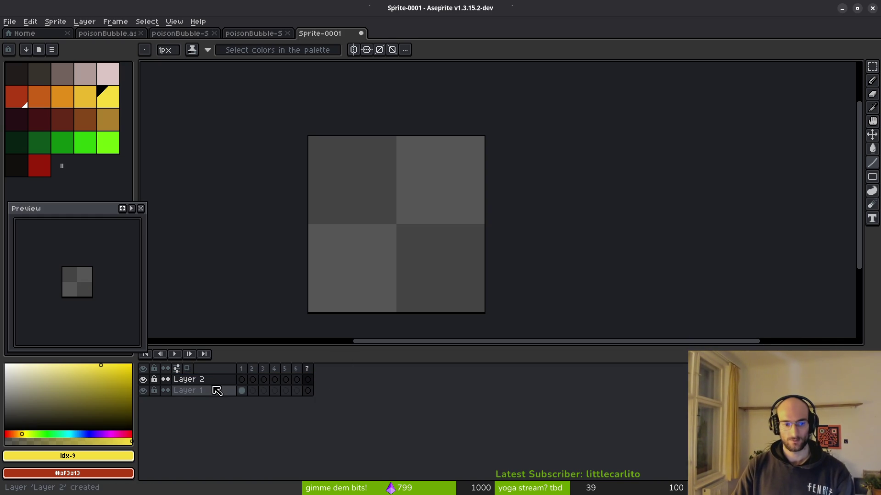
{"action": "left_click", "coordinate": [217, 390]}
{"action": "left_click_drag", "start_coordinate": [217, 390], "coordinate": [202, 376]}
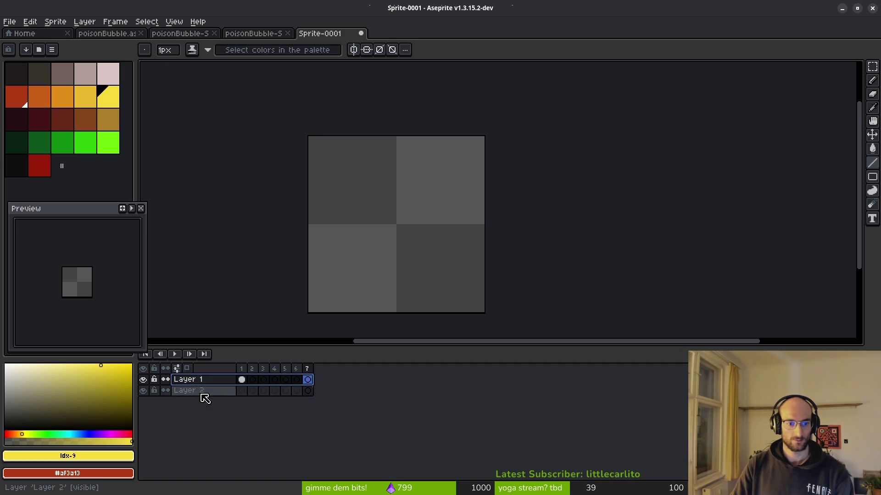
- Rename the lower layer 'ref' and Layer 1 'arrow', then return to frame 1
{"action": "left_click", "coordinate": [202, 395]}
{"action": "key", "text": "shift+p"}
{"action": "type", "text": "ref"}
{"action": "key", "text": "Return"}
{"action": "left_click", "coordinate": [251, 409]}
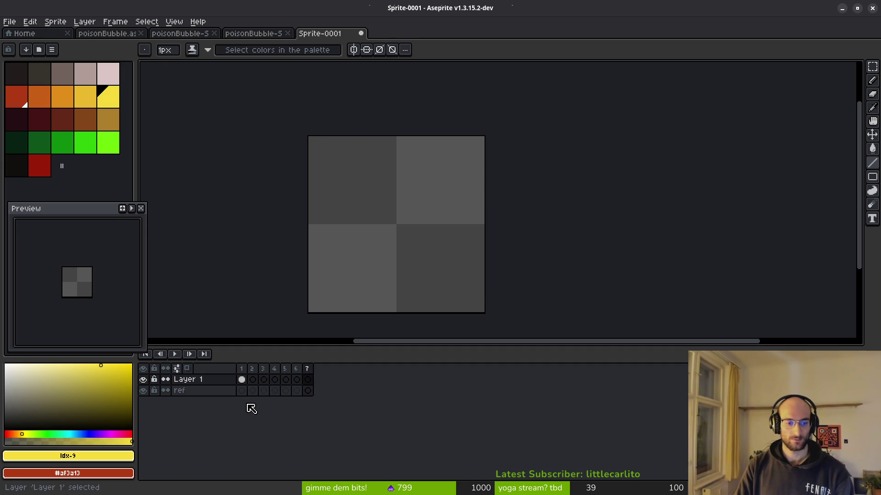
{"action": "key", "text": "shift+p"}
{"action": "type", "text": "arrow"}
{"action": "key", "text": "Return"}
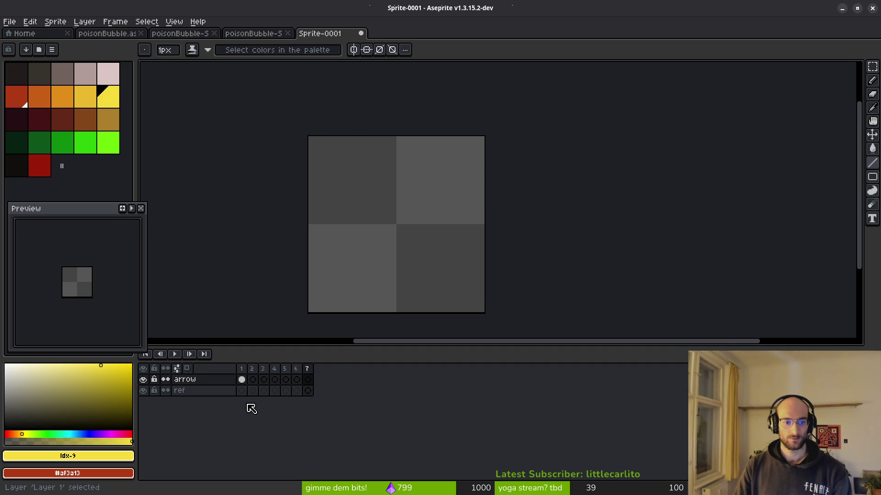
{"action": "left_click", "coordinate": [246, 380]}
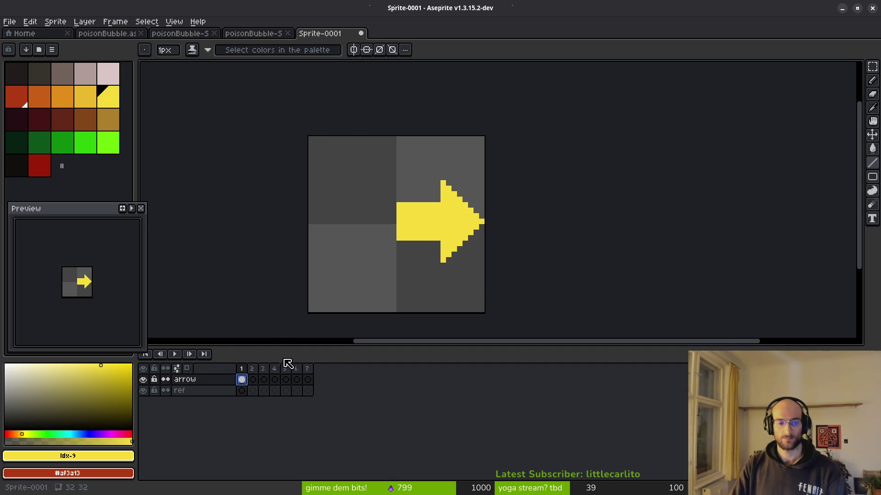
- On frame 2, with frame 1 as onion skin, draw an orange diagonal into the arrowhead tip
{"action": "key", "text": "Right"}
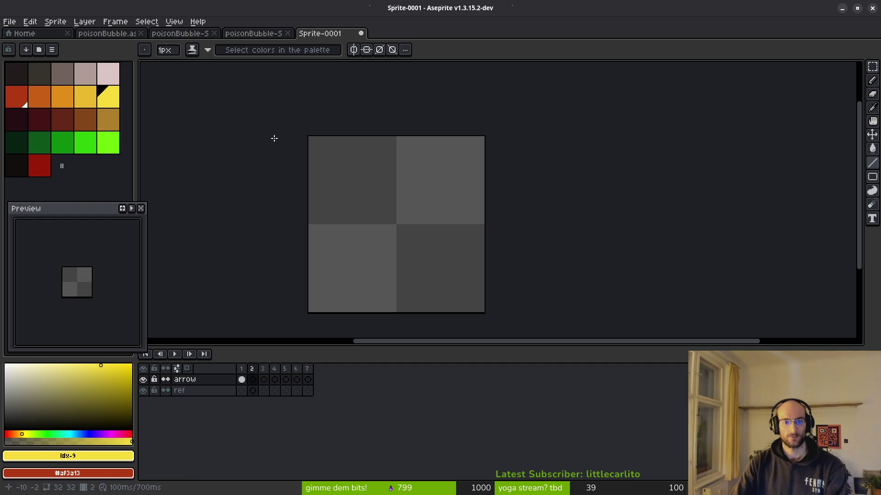
{"action": "key", "text": "F3"}
{"action": "left_click", "coordinate": [64, 98]}
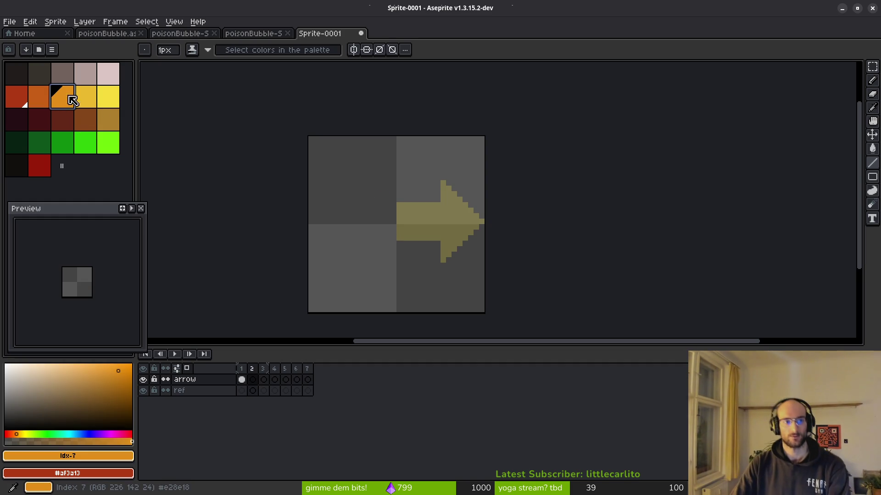
{"action": "scroll", "coordinate": [477, 223], "scroll_direction": "up", "scroll_amount": 4}
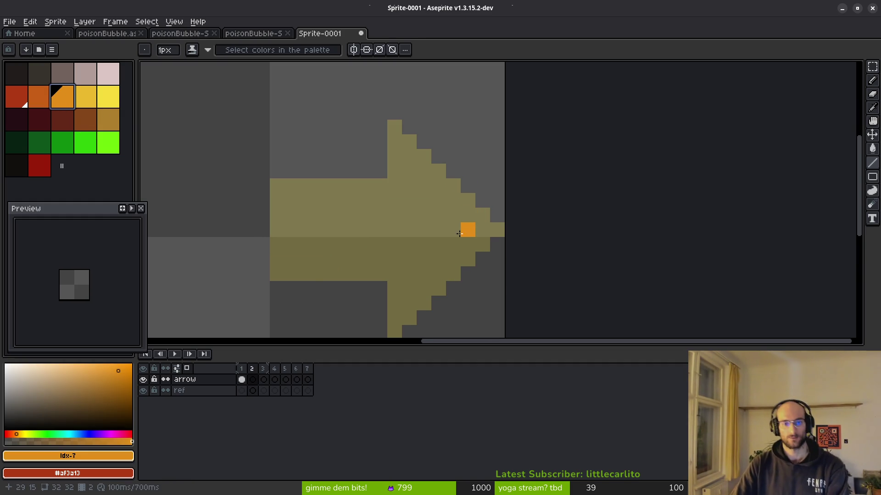
{"action": "scroll", "coordinate": [459, 234], "scroll_direction": "down", "scroll_amount": 4}
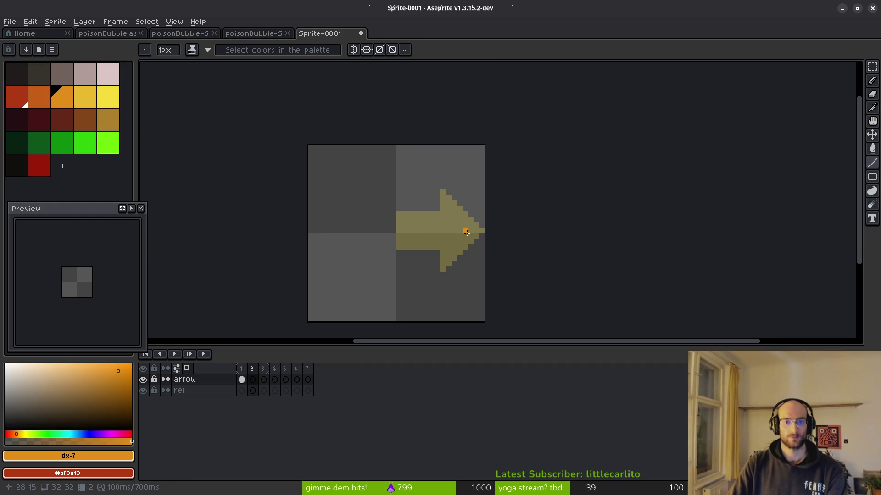
{"action": "scroll", "coordinate": [470, 230], "scroll_direction": "up", "scroll_amount": 1}
{"action": "mouse_move", "coordinate": [466, 230]}
{"action": "left_mouse_down"}
{"action": "mouse_move", "coordinate": [417, 203]}
{"action": "mouse_move", "coordinate": [415, 178]}
{"action": "left_mouse_up"}
{"action": "key", "text": "alt+n"}
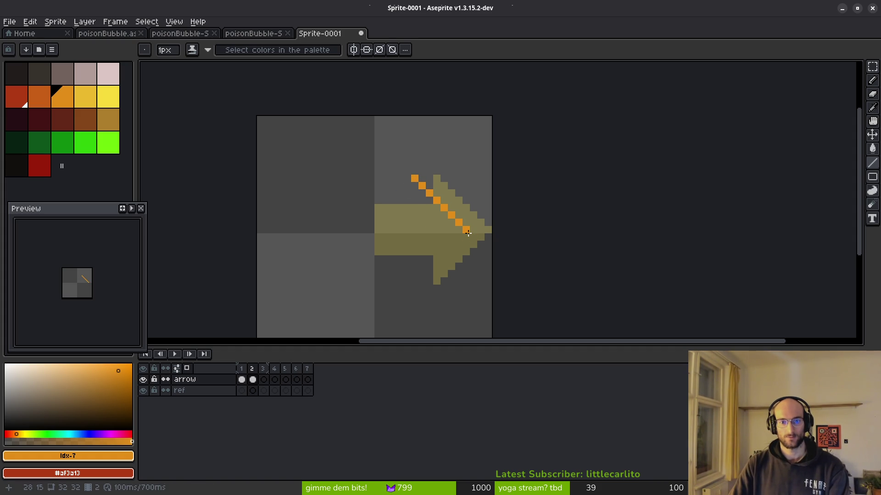
{"action": "key", "text": "Tab"}
{"action": "key", "text": "Delete"}
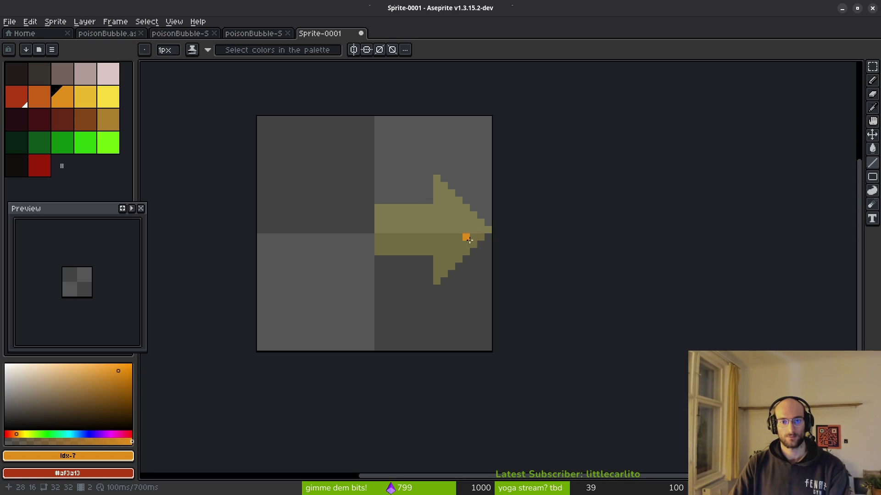
{"action": "key", "text": "ctrl+z"}
{"action": "key", "text": "ctrl+z"}
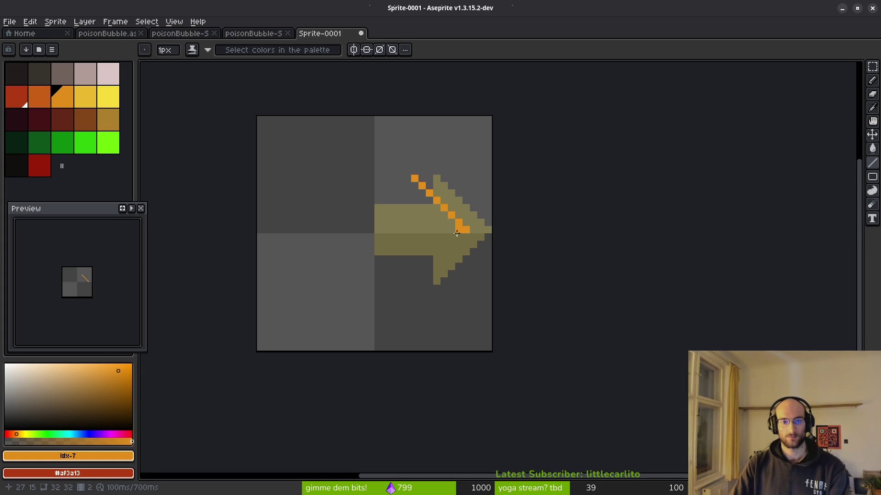
{"action": "key", "text": "Tab"}
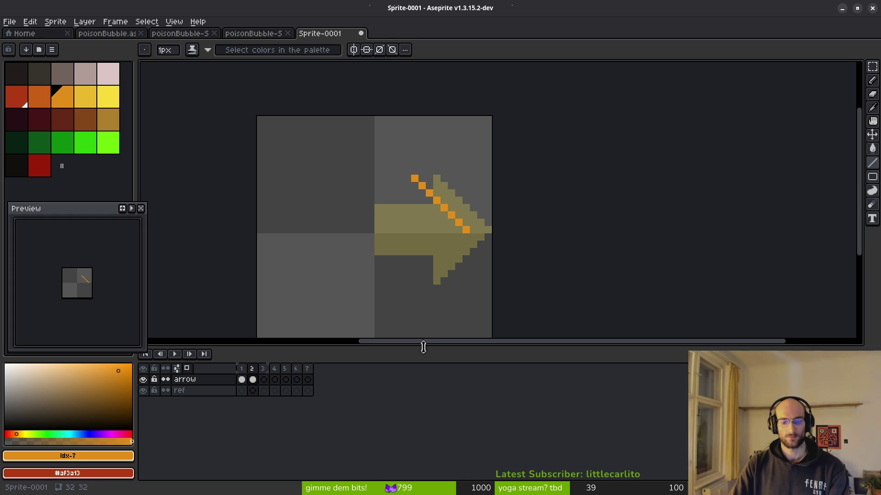
- Copy frame 1's arrow cel into the following frames and nudge frame 2's arrow left
{"action": "left_click", "coordinate": [243, 380]}
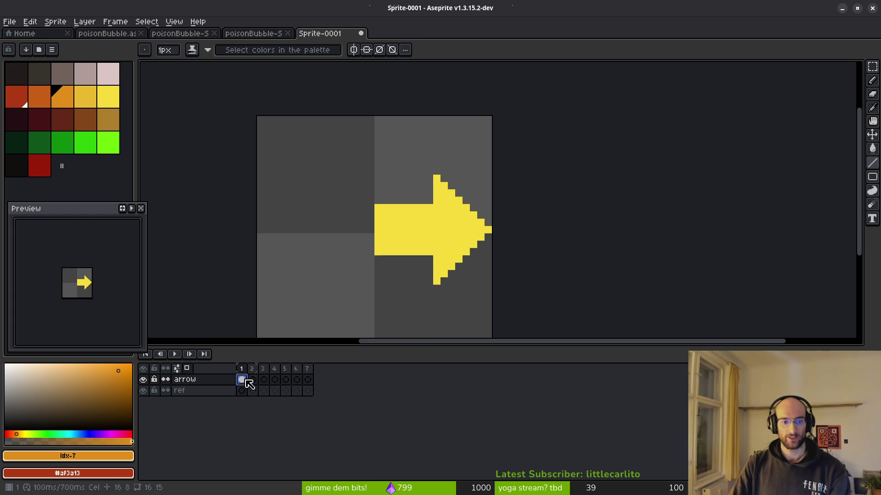
{"action": "left_click_drag", "start_coordinate": [244, 379], "coordinate": [315, 383]}
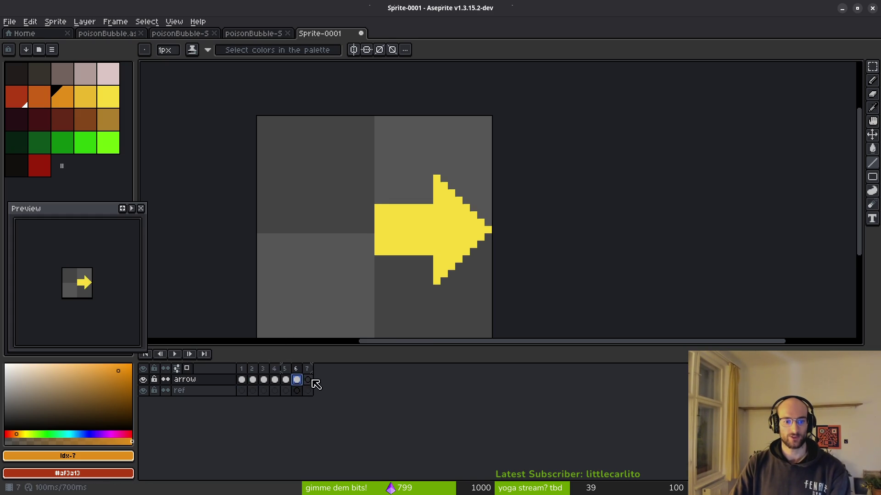
{"action": "left_click", "coordinate": [253, 379]}
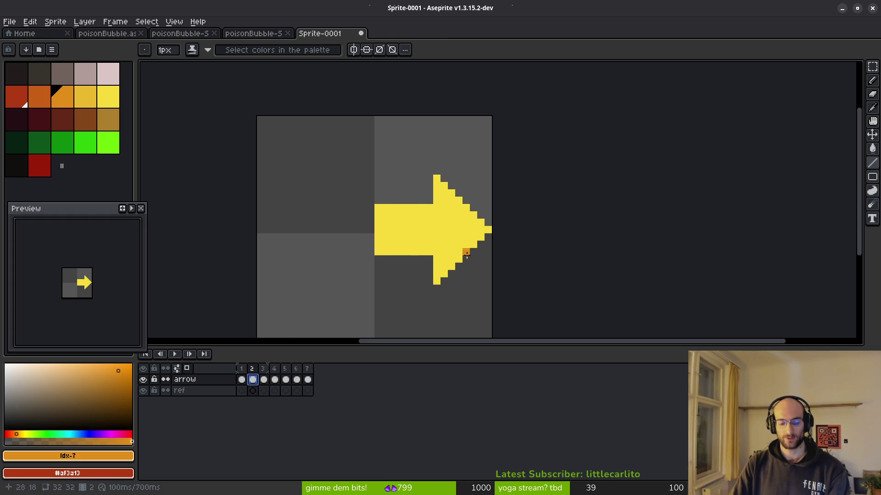
{"action": "key", "text": "m"}
{"action": "mouse_move", "coordinate": [293, 145]}
{"action": "left_mouse_down"}
{"action": "mouse_move", "coordinate": [568, 315]}
{"action": "mouse_move", "coordinate": [561, 328]}
{"action": "left_mouse_up"}
{"action": "key", "text": "Left"}
{"action": "key", "text": "Left"}
{"action": "key", "text": "Left"}
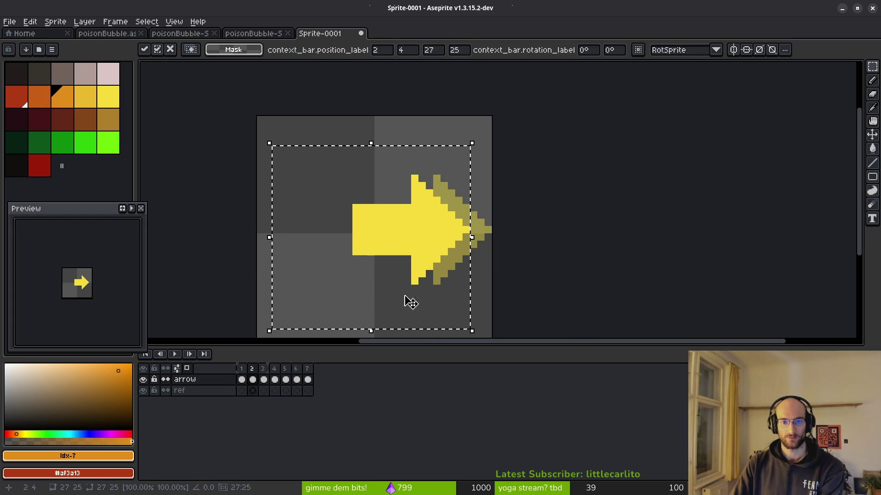
{"action": "key", "text": "Return"}
- Shift frame 3's arrow 5 pixels left and frame 4's arrow 4 pixels left
{"action": "key", "text": "Right"}
{"action": "mouse_move", "coordinate": [301, 141]}
{"action": "left_mouse_down"}
{"action": "mouse_move", "coordinate": [612, 330]}
{"action": "mouse_move", "coordinate": [598, 323]}
{"action": "left_mouse_up"}
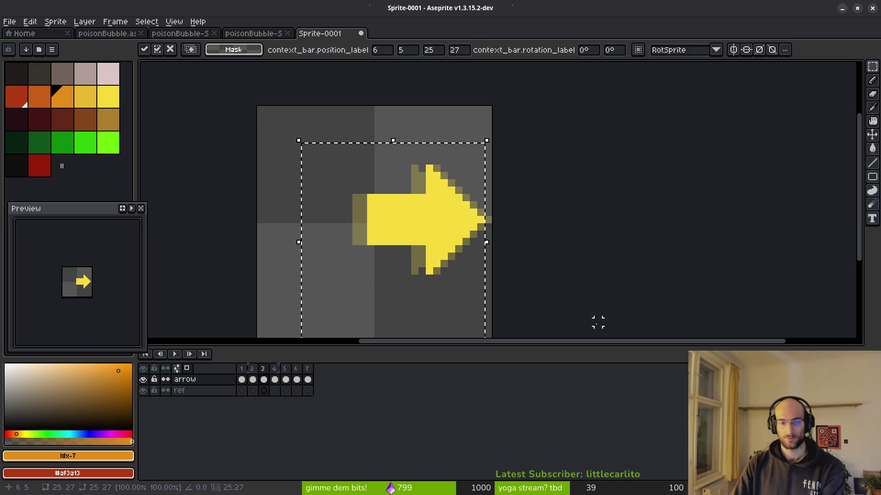
{"action": "key", "text": "Left"}
{"action": "key", "text": "Left"}
{"action": "key", "text": "Left"}
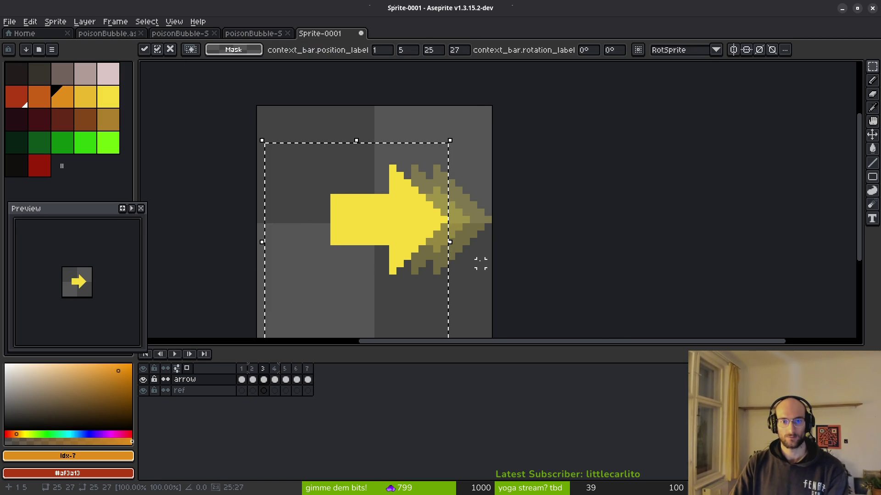
{"action": "key", "text": "ctrl+d"}
{"action": "left_click", "coordinate": [279, 380]}
{"action": "left_click_drag", "start_coordinate": [289, 98], "coordinate": [560, 315]}
{"action": "key", "text": "Left"}
{"action": "key", "text": "Left"}
{"action": "key", "text": "Left"}
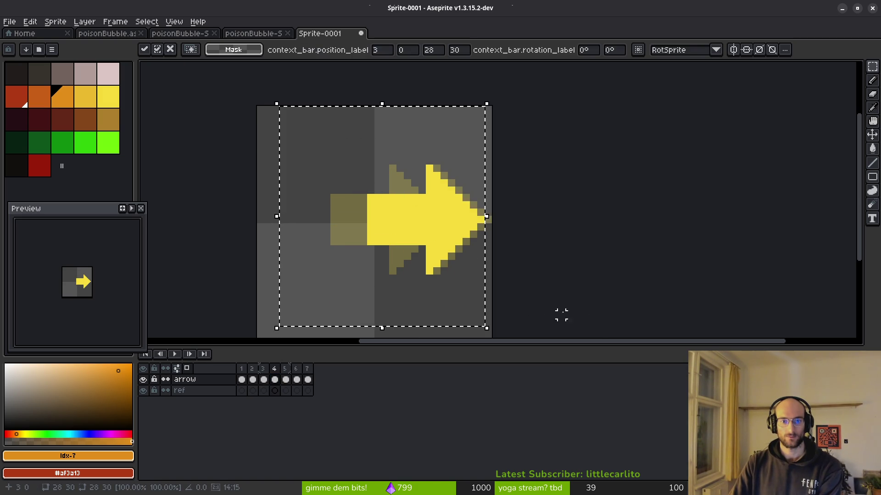
{"action": "key", "text": "Left"}
{"action": "key", "text": "Left"}
{"action": "key", "text": "Left"}
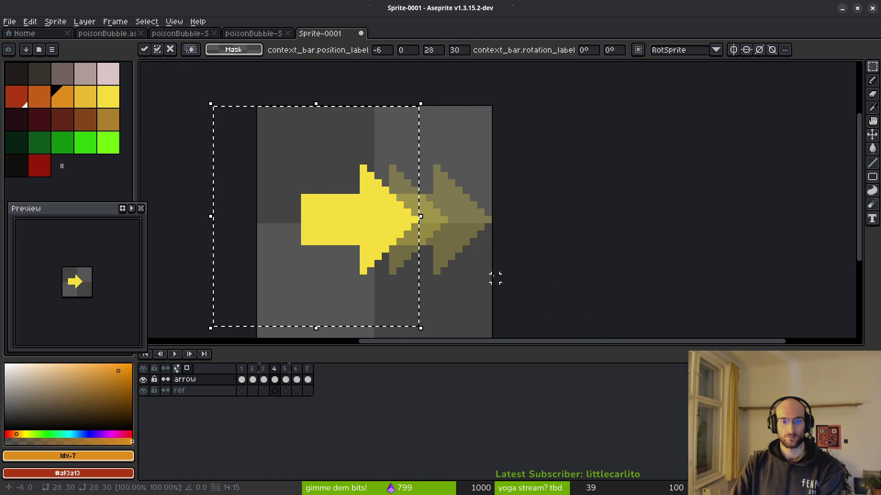
{"action": "key", "text": "ctrl+d"}
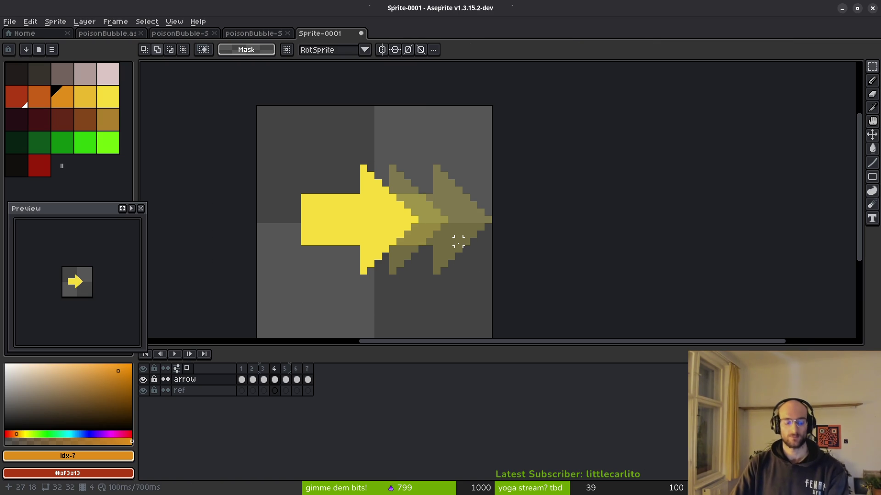
- Clear the arrows from frames 6 and 7
{"action": "left_click", "coordinate": [294, 380]}
{"action": "key", "text": "Delete"}
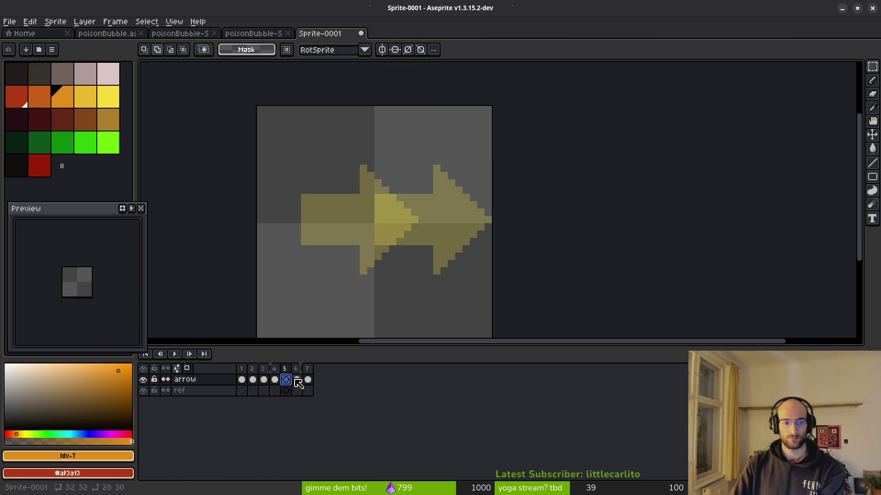
{"action": "left_click", "coordinate": [306, 380]}
{"action": "key", "text": "Delete"}
- Set amber and orange colours and bucket-fill the arrows on frames 2 and 3 orange
{"action": "left_click", "coordinate": [241, 379]}
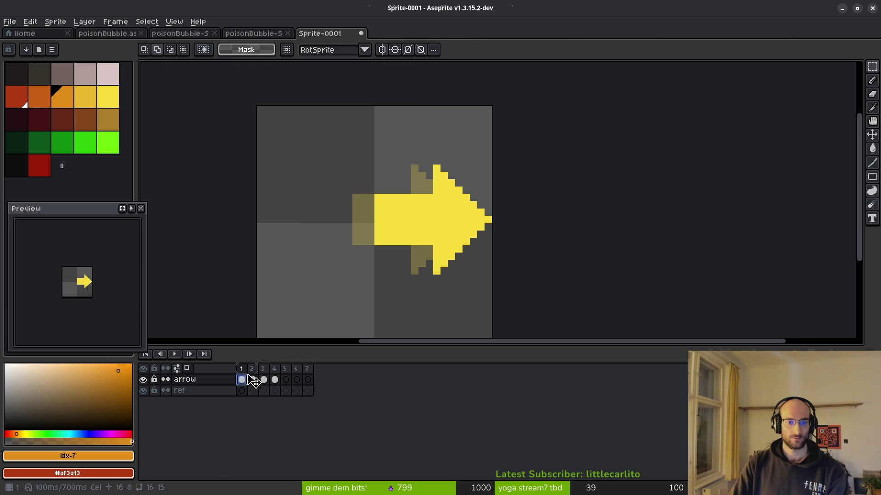
{"action": "left_click", "coordinate": [86, 96]}
{"action": "right_click", "coordinate": [63, 96]}
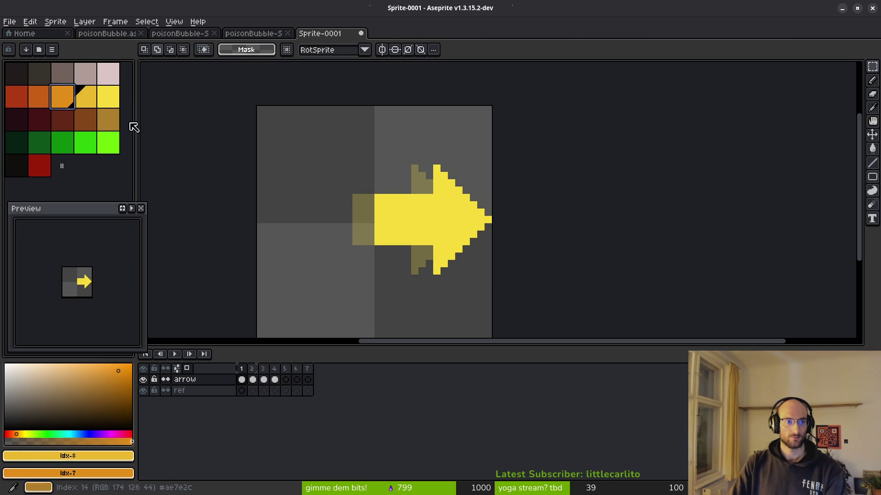
{"action": "key", "text": "Right"}
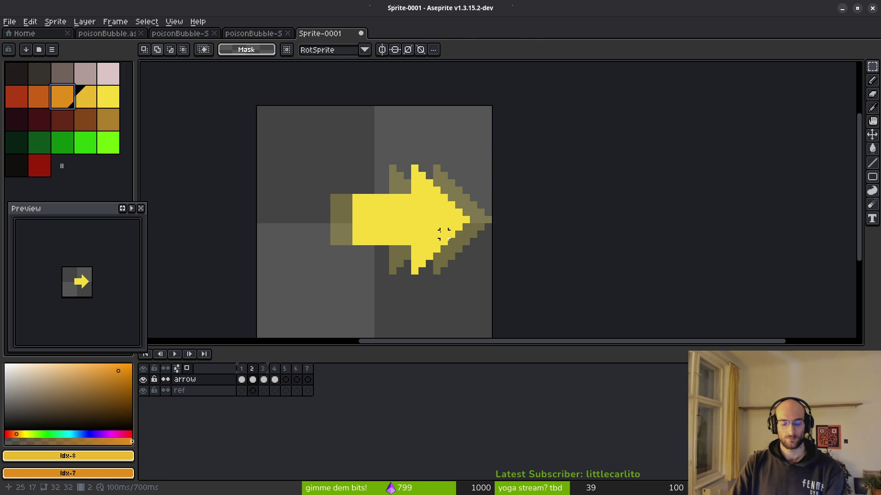
{"action": "key", "text": "g"}
{"action": "right_click", "coordinate": [419, 221]}
{"action": "key", "text": "Right"}
{"action": "right_click", "coordinate": [413, 222]}
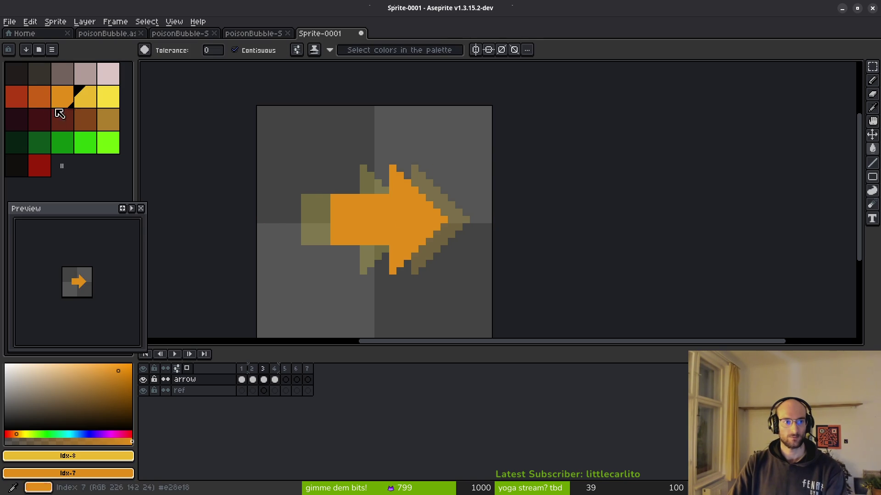
- Fill frame 4's arrow with the darker orange-red
{"action": "left_click", "coordinate": [48, 98]}
{"action": "key", "text": "Right"}
{"action": "left_click", "coordinate": [371, 219]}
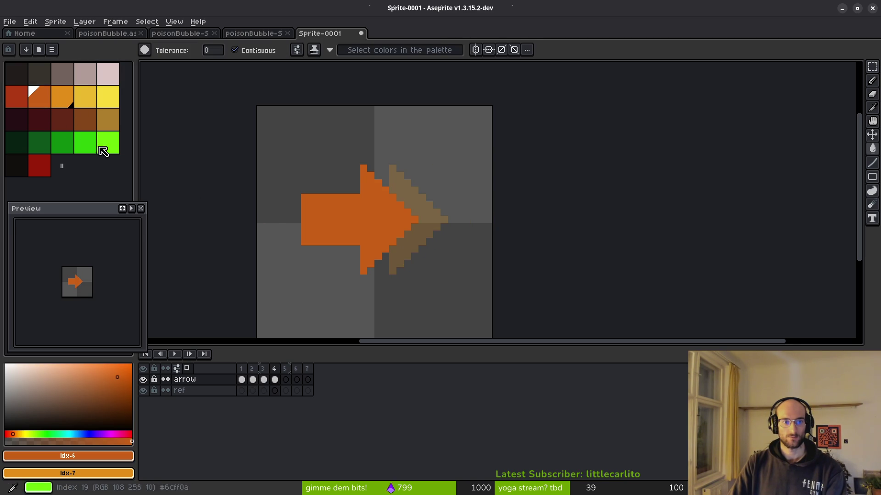
- Copy frame 4's arrow into frame 5 and nudge it slightly further left
{"action": "key", "text": "Right"}
{"action": "left_click", "coordinate": [275, 380]}
{"action": "key", "text": "ctrl+c"}
{"action": "left_click", "coordinate": [285, 380]}
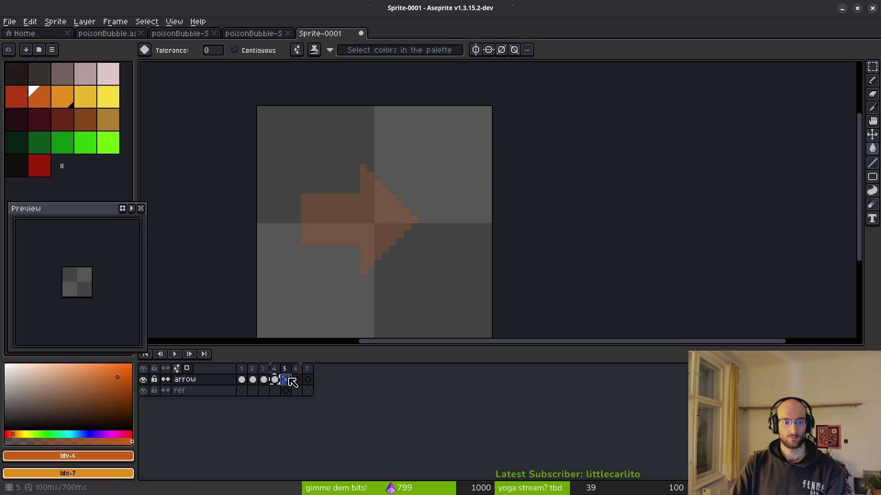
{"action": "key", "text": "ctrl+v"}
{"action": "key", "text": "m"}
{"action": "left_click_drag", "start_coordinate": [261, 146], "coordinate": [501, 331]}
{"action": "key", "text": "Left"}
{"action": "key", "text": "Left"}
{"action": "key", "text": "Left"}
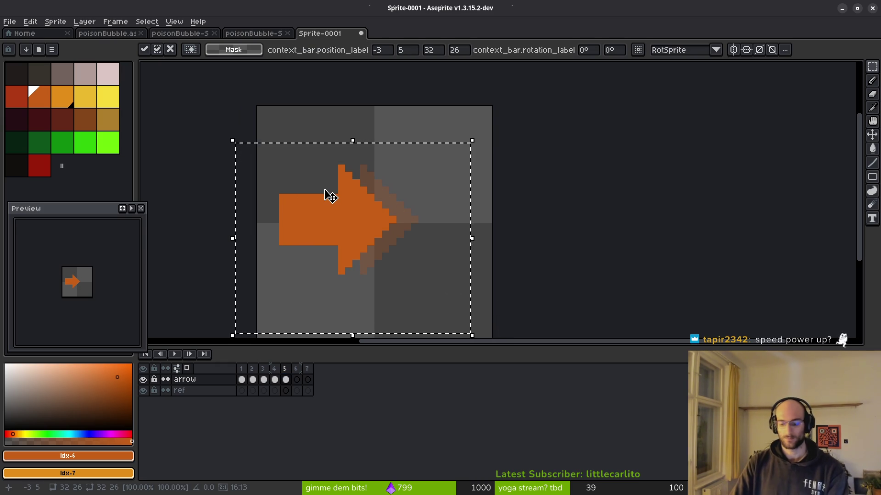
{"action": "key", "text": "Right"}
{"action": "key", "text": "ctrl+d"}
- Fill frame 5's arrow with red
{"action": "left_click", "coordinate": [17, 97]}
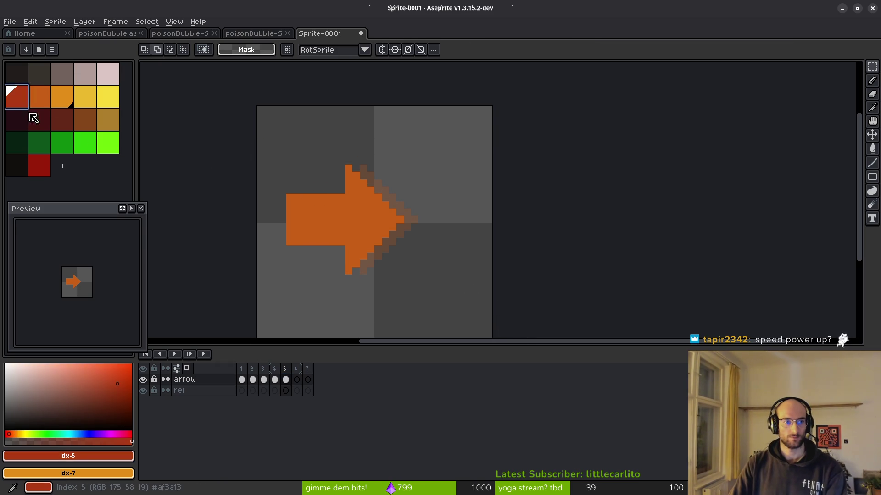
{"action": "key", "text": "g"}
{"action": "left_click", "coordinate": [366, 222]}
{"action": "key", "text": "ctrl+s"}
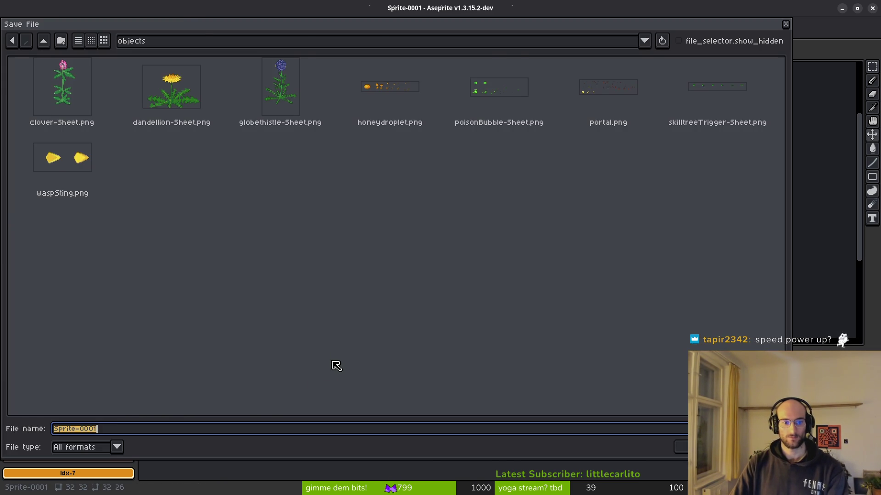
{"action": "key", "text": "Escape"}
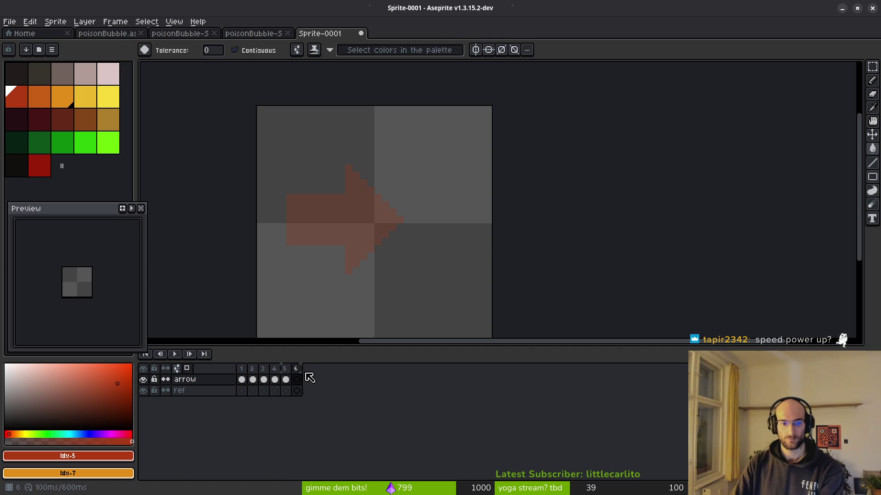
- Delete frames 6–7, play the five-frame arrow animation, and switch to Godot
{"action": "key", "text": "alt+c"}
{"action": "key", "text": "alt+c"}
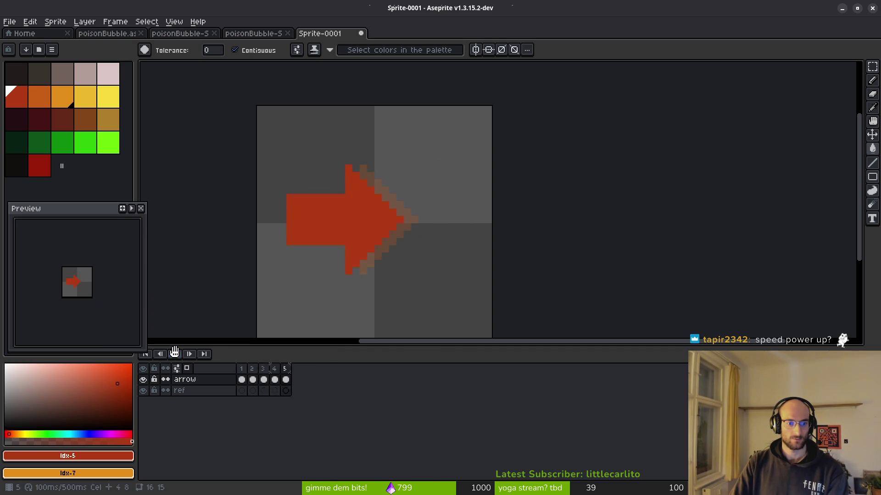
{"action": "right_click", "coordinate": [174, 353]}
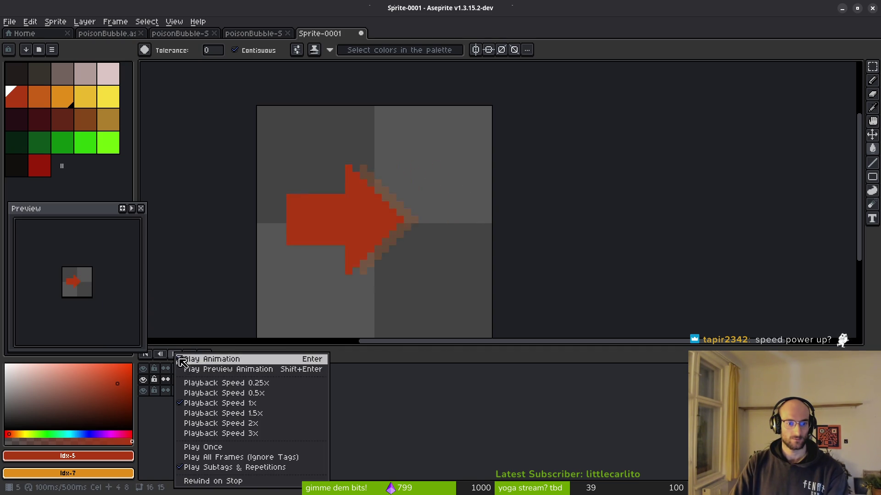
{"action": "left_click", "coordinate": [234, 483]}
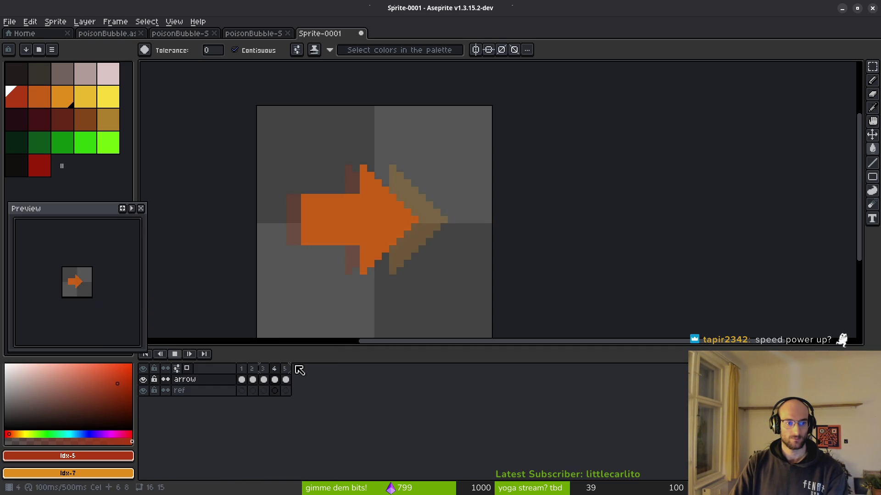
{"action": "right_click", "coordinate": [176, 358]}
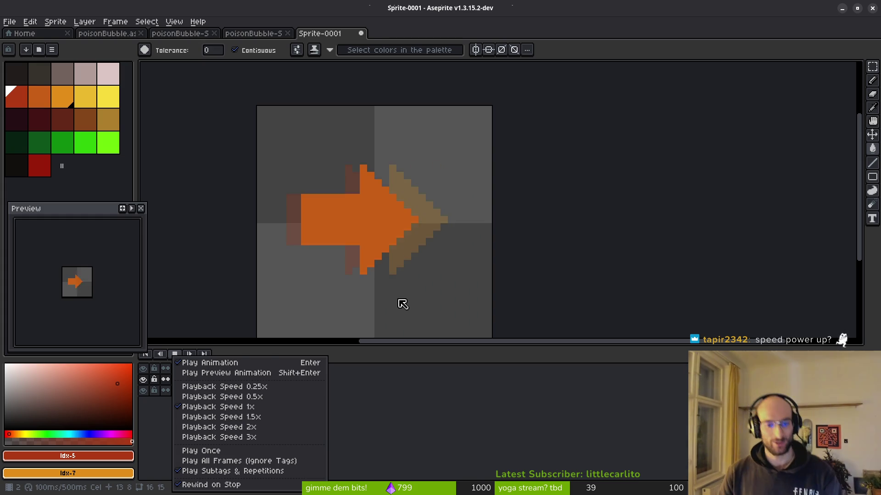
{"action": "key", "text": "i"}
{"action": "key", "text": "alt+Tab"}
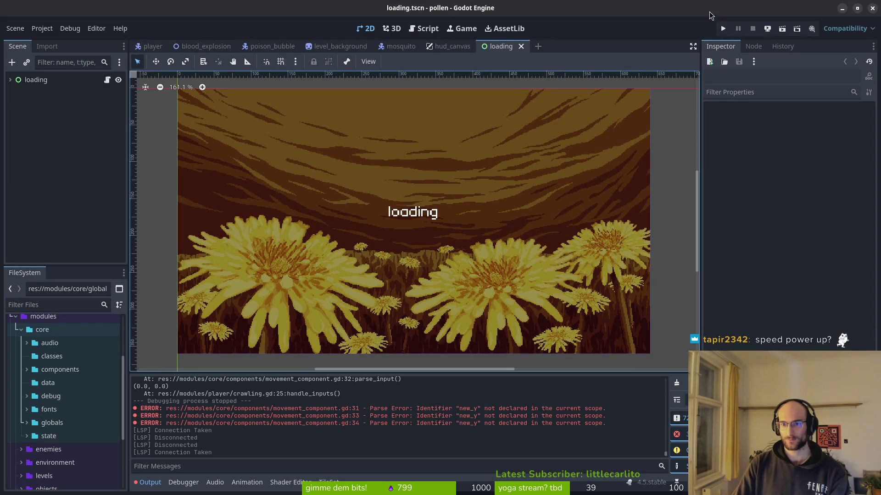
- Run pollen, fly the bee right, up into the middle hexagon and back left, then stop
{"action": "left_click", "coordinate": [723, 29]}
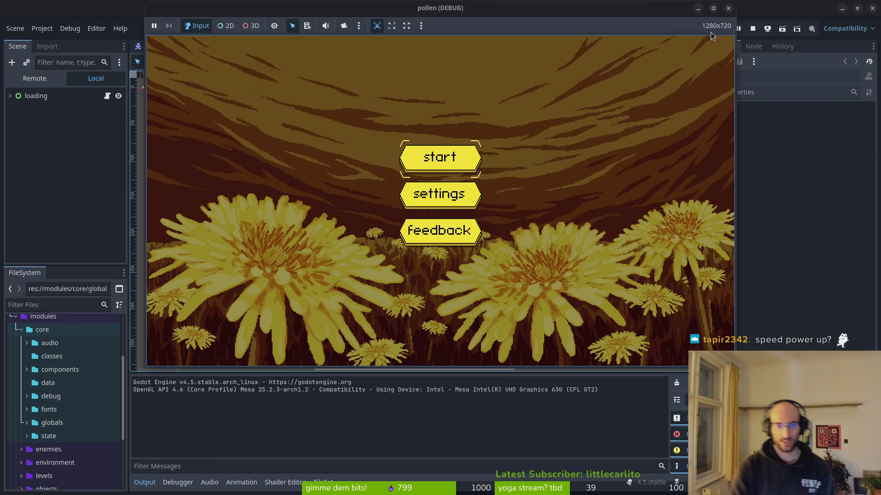
{"action": "key", "text": "Return"}
{"action": "key", "text": "Right"}
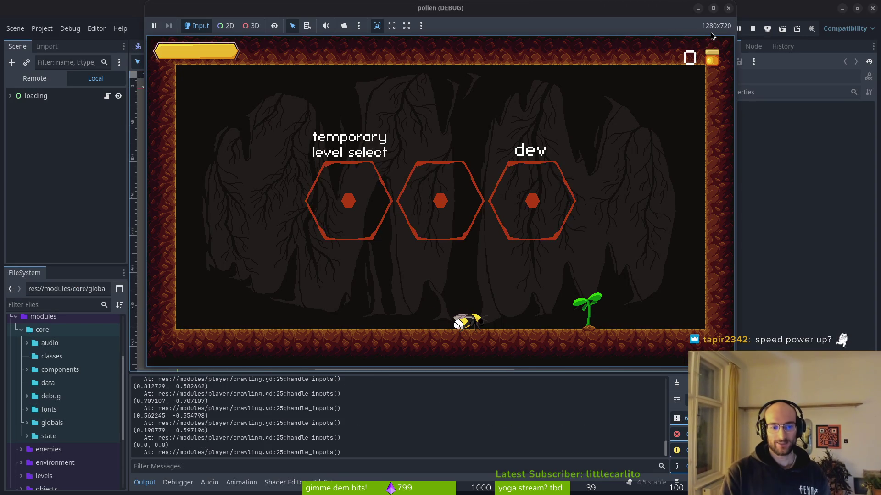
{"action": "key", "text": "Up"}
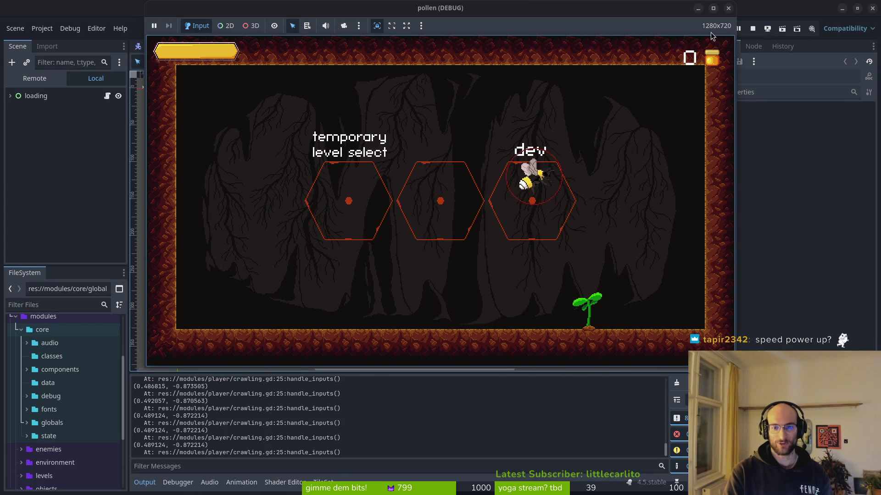
{"action": "key", "text": "Left"}
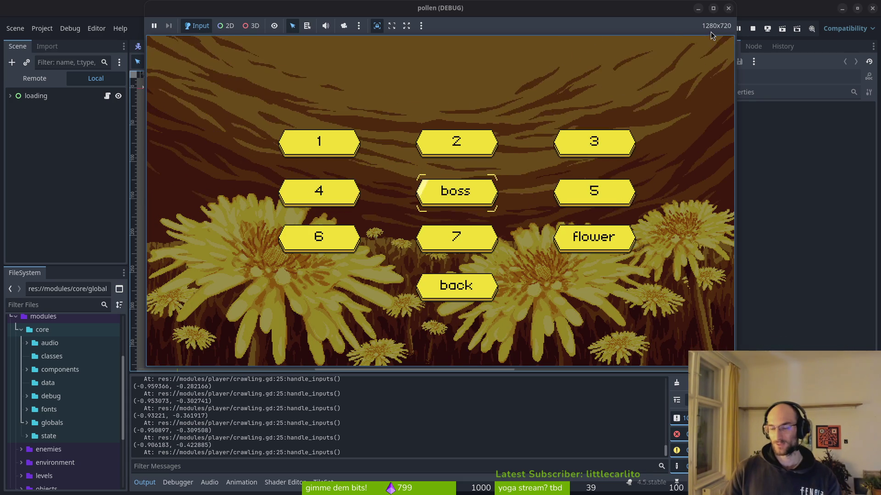
{"action": "key", "text": "F8"}
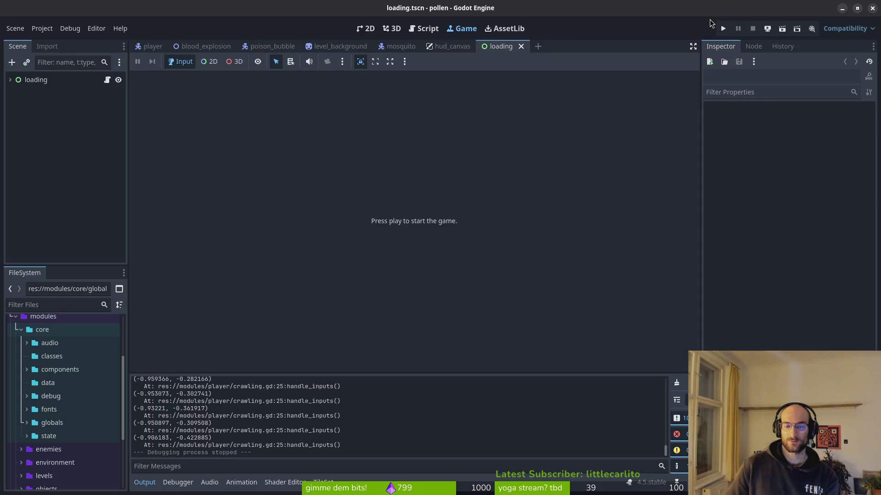
{"action": "key", "text": "alt+Tab"}
{"action": "key", "text": "alt+Tab"}
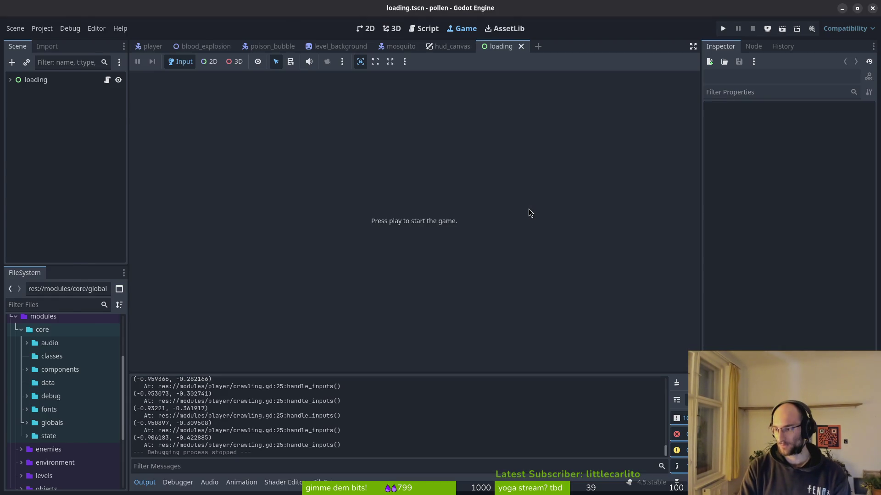
{"action": "key", "text": "alt+Tab"}
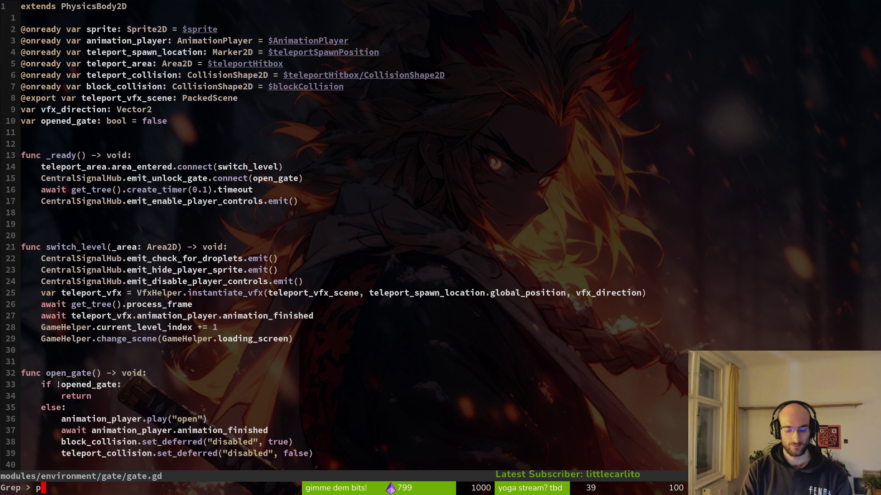
- Grep the project for print and open crawling.gd at its print_debug line
{"action": "type", "text": "rint"}
{"action": "key", "text": "Return"}
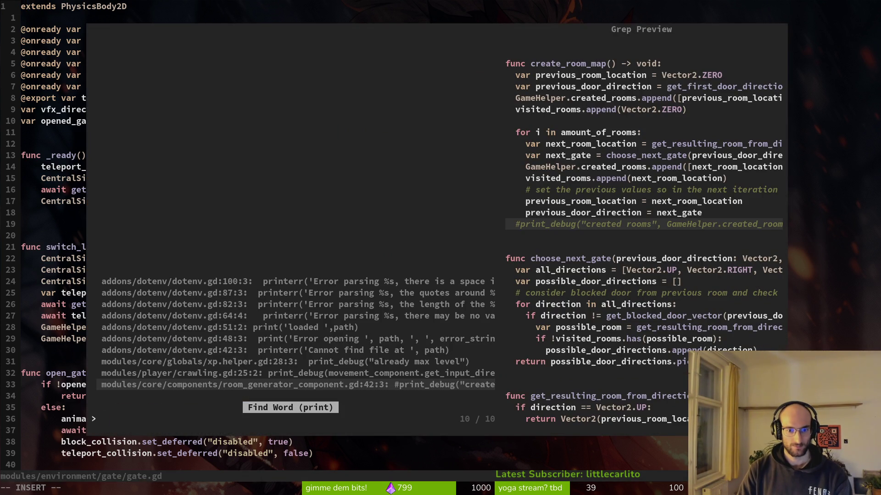
{"action": "key", "text": "Return"}
{"action": "type", "text": "int"}
{"action": "key", "text": "Return"}
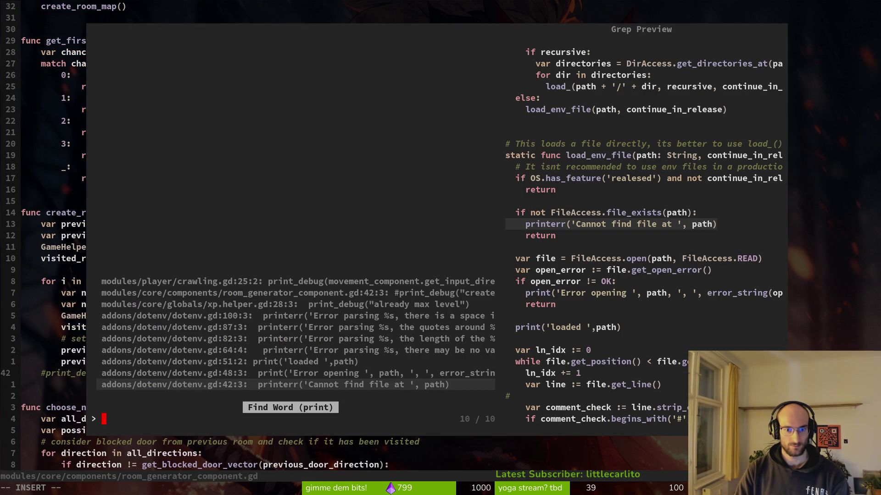
{"action": "key", "text": "Up"}
{"action": "key", "text": "Up"}
{"action": "key", "text": "Up"}
{"action": "key", "text": "Return"}
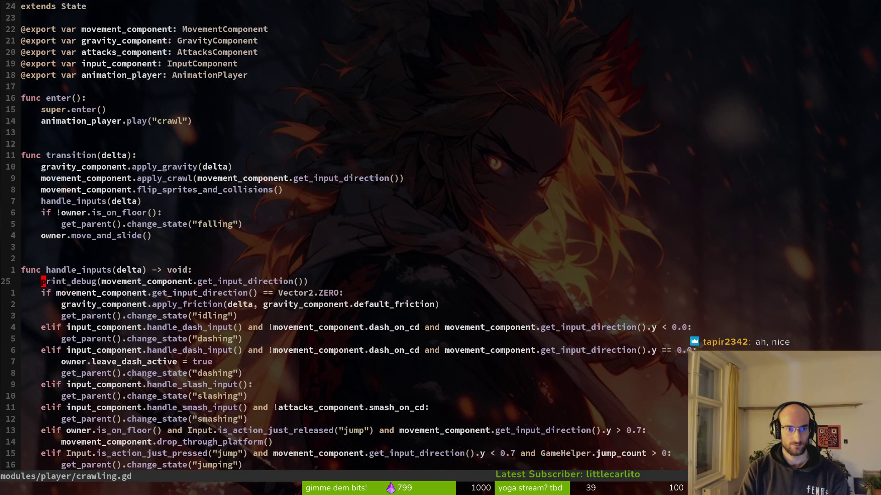
- Delete the print_debug line, save with :w and quit with :q
{"action": "key", "text": "d"}
{"action": "key", "text": "d"}
{"action": "type", "text": ":w"}
{"action": "key", "text": "Return"}
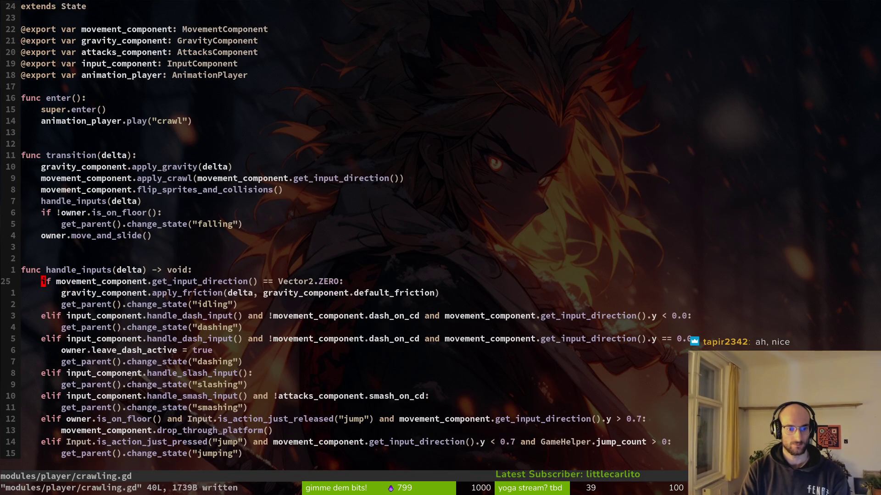
{"action": "type", "text": ":q"}
{"action": "key", "text": "Return"}
{"action": "key", "text": "Down"}
{"action": "key", "text": "Down"}
{"action": "key", "text": "Down"}
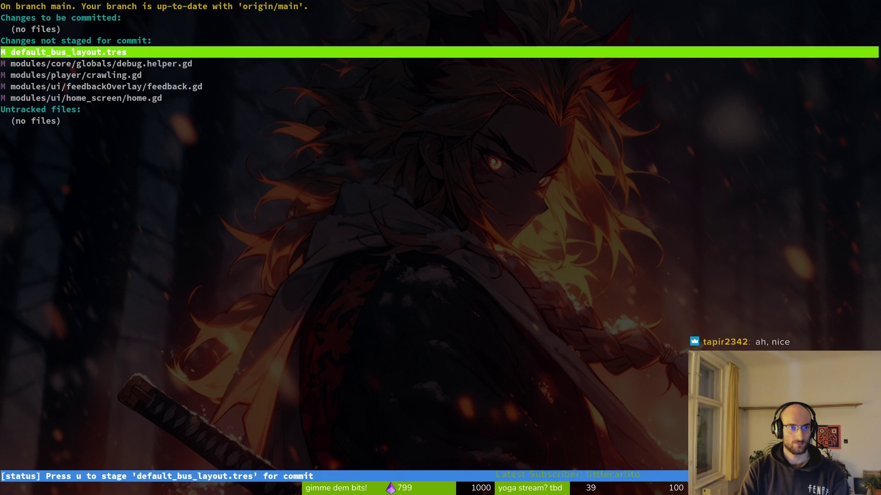
- Quit tig and commit with the message 'removed print statement'
{"action": "key", "text": "Down"}
{"action": "key", "text": "Down"}
{"action": "type", "text": "qg"}
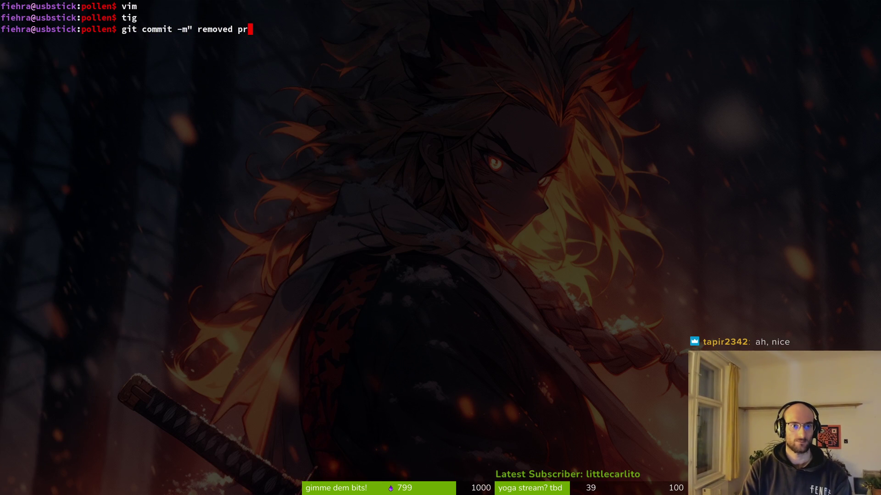
{"action": "type", "text": "nt\""}
{"action": "key", "text": "Return"}
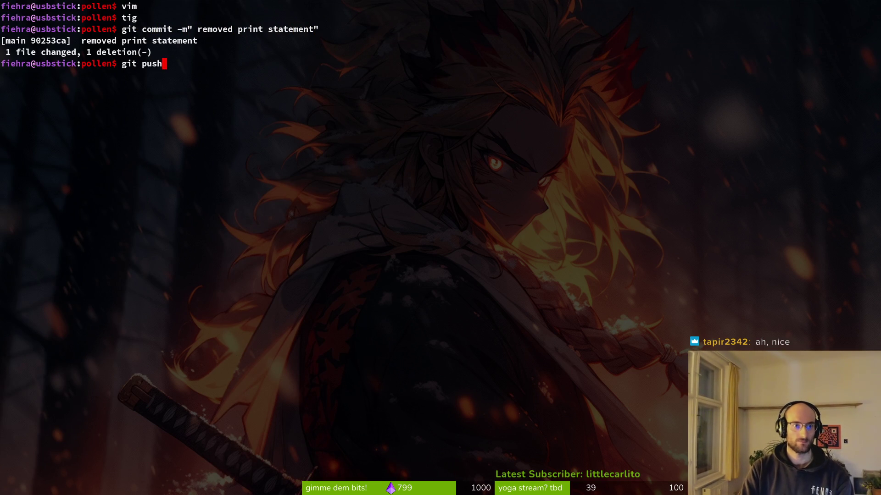
- Return to the five-frame arrow sprite, zoom and pan the canvas, and marquee-select the arrow
{"action": "key", "text": "alt+Tab"}
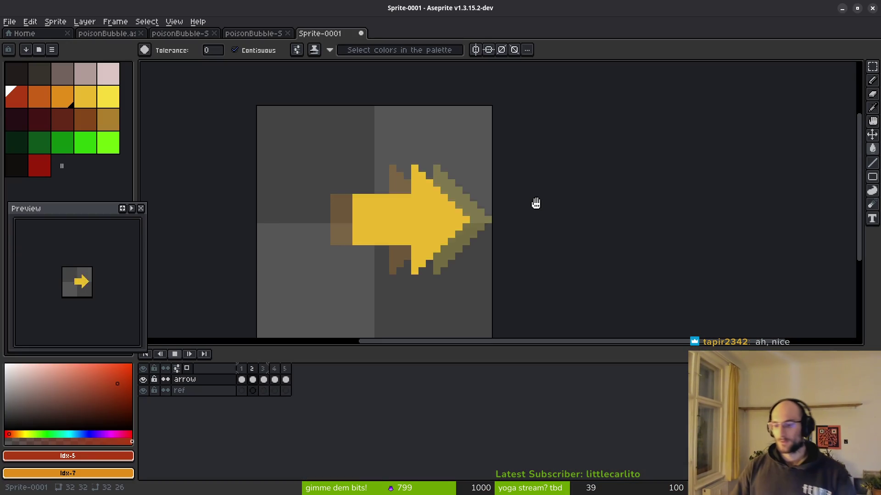
{"action": "scroll", "coordinate": [431, 284], "scroll_direction": "down", "scroll_amount": 1}
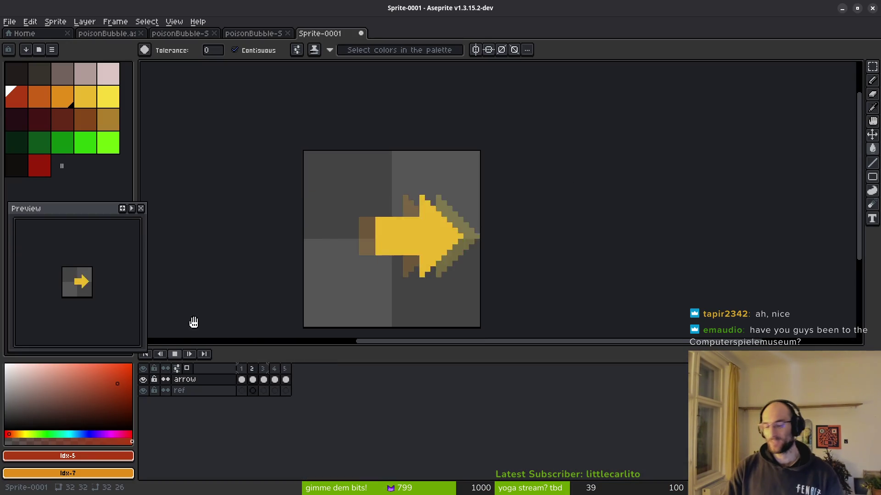
{"action": "mouse_move", "coordinate": [384, 243]}
{"action": "left_mouse_down"}
{"action": "mouse_move", "coordinate": [369, 236]}
{"action": "mouse_move", "coordinate": [424, 259]}
{"action": "left_mouse_up"}
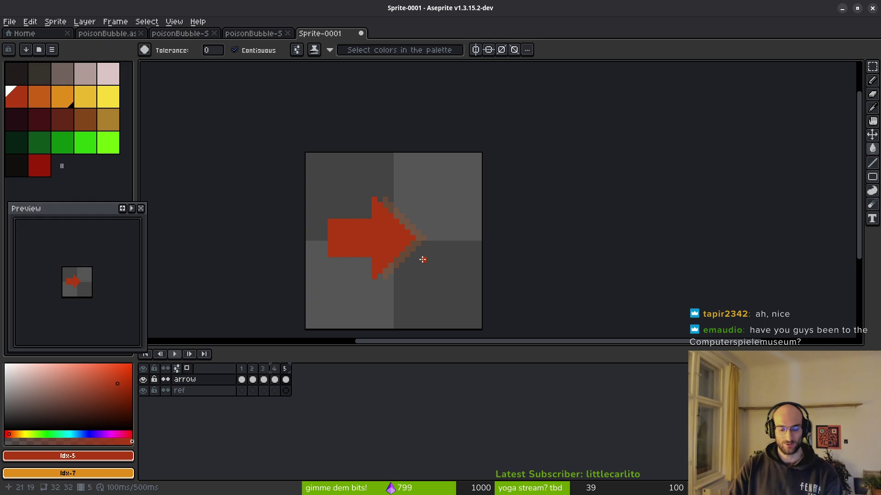
{"action": "scroll", "coordinate": [422, 260], "scroll_direction": "up", "scroll_amount": 3}
{"action": "key", "text": "m"}
{"action": "left_click_drag", "start_coordinate": [152, 82], "coordinate": [468, 314]}
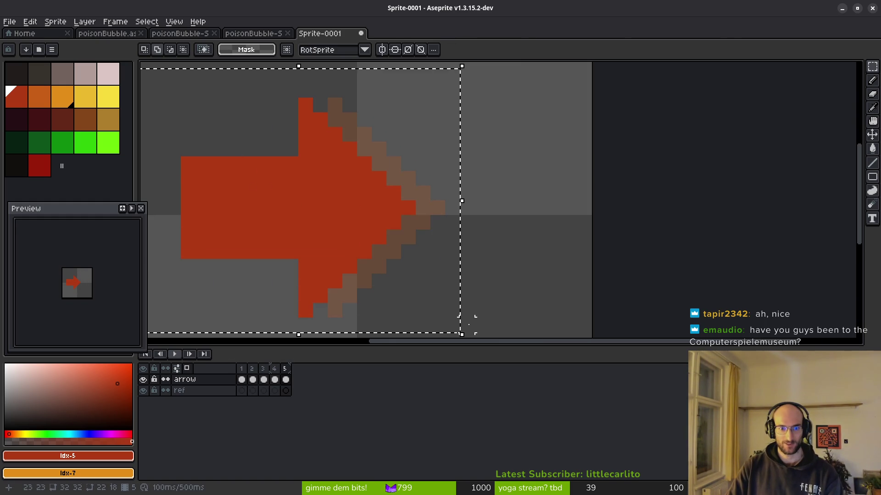
{"action": "scroll", "coordinate": [472, 277], "scroll_direction": "down", "scroll_amount": 3}
{"action": "key", "text": "ctrl+s"}
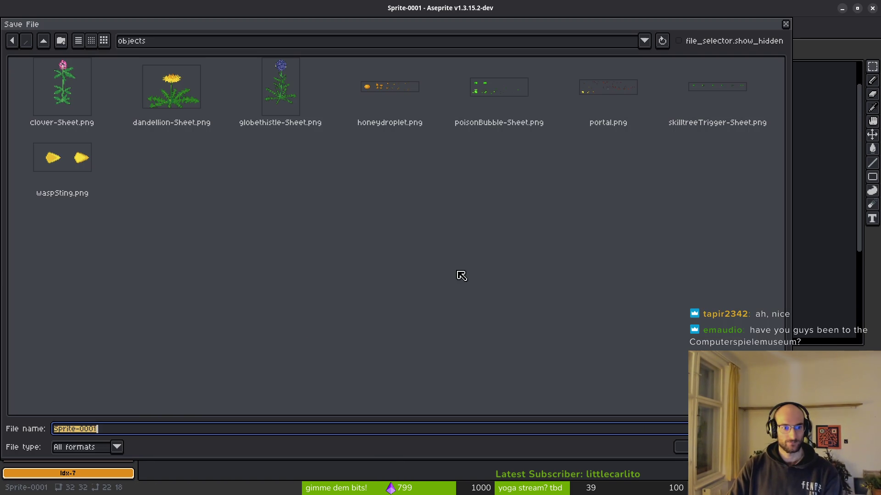
{"action": "key", "text": "Escape"}
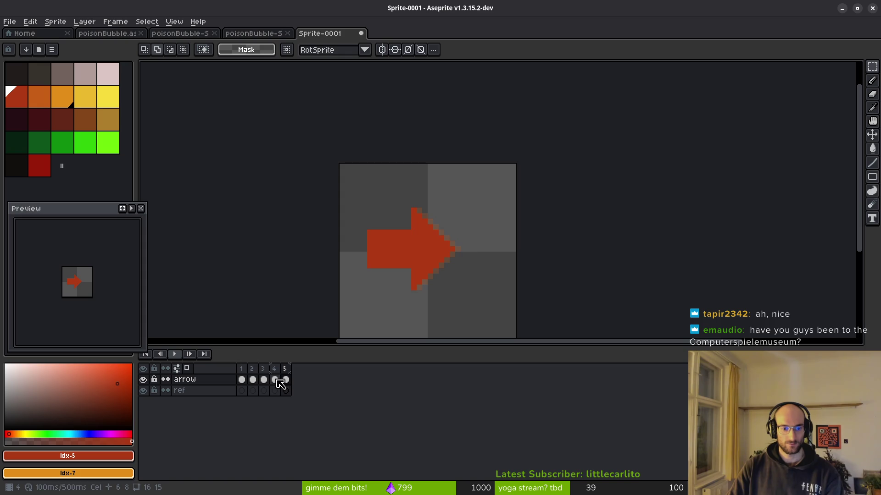
- Add copies of frames 4, 2 and 8 to the arrow animation until it has nine frames
{"action": "left_click", "coordinate": [277, 381]}
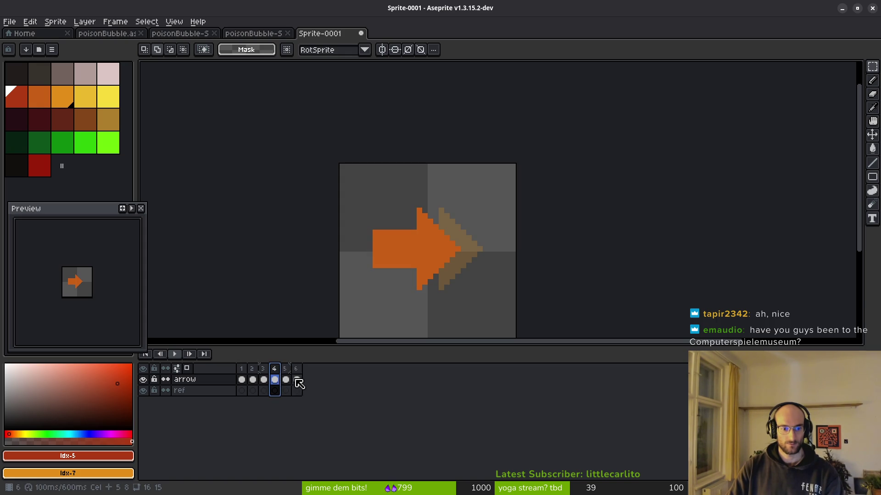
{"action": "key", "text": "alt+n"}
{"action": "key", "text": "alt+n"}
{"action": "key", "text": "alt+n"}
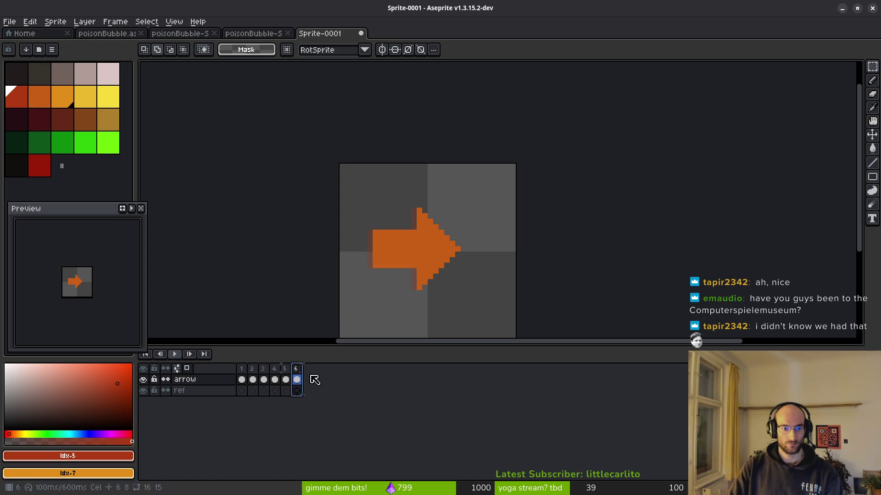
{"action": "key", "text": "Left"}
{"action": "key", "text": "Left"}
{"action": "key", "text": "Left"}
{"action": "key", "text": "End"}
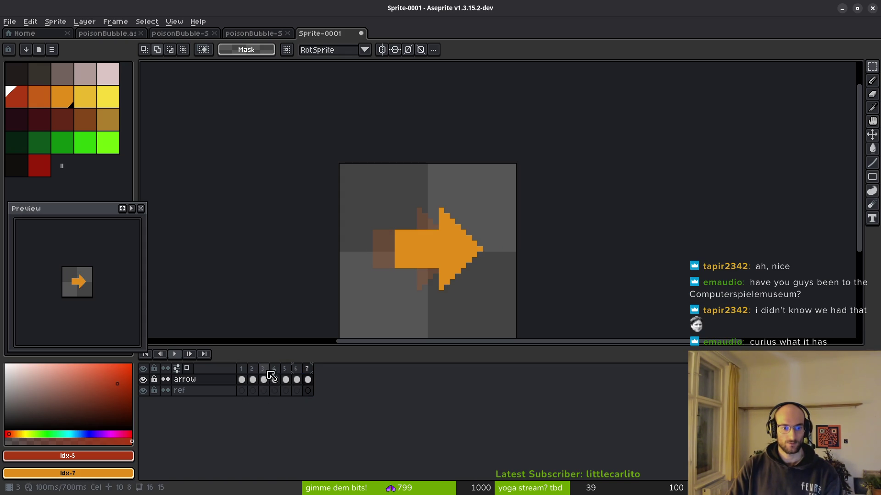
{"action": "left_click", "coordinate": [242, 380]}
{"action": "key", "text": "alt+n"}
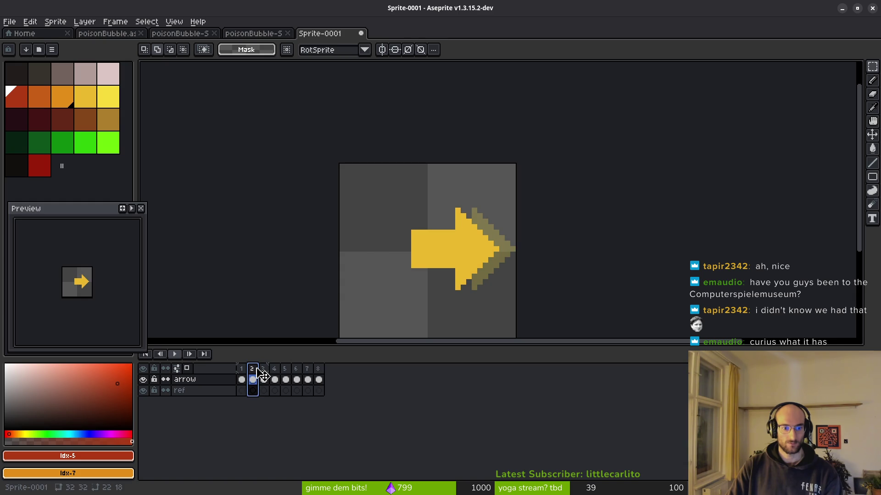
{"action": "left_click", "coordinate": [320, 380]}
{"action": "key", "text": "alt+n"}
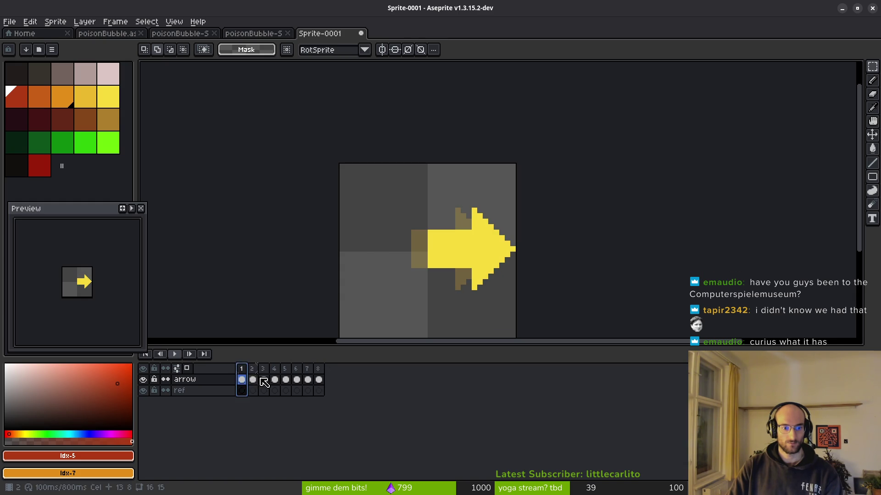
- Check frames 1 and 9 of the nine-frame animation; a save is started and then cancelled
{"action": "left_click", "coordinate": [243, 373]}
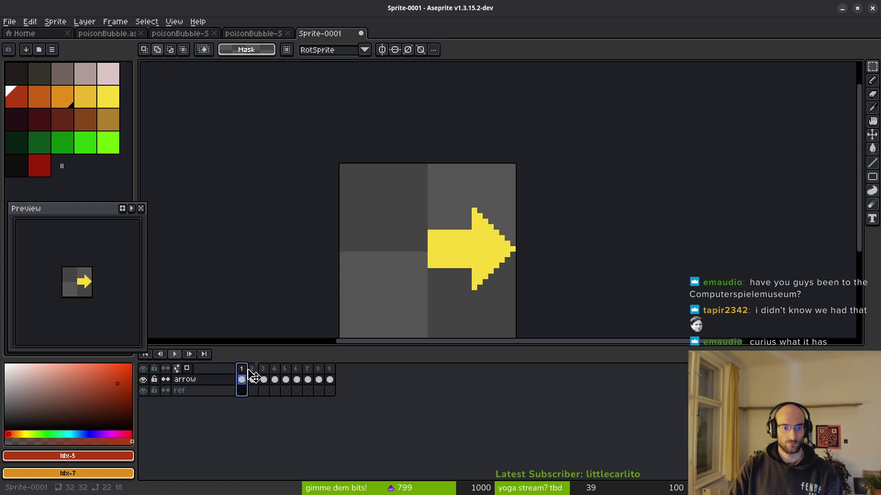
{"action": "left_click", "coordinate": [329, 373]}
{"action": "key", "text": "ctrl+s"}
{"action": "key", "text": "Escape"}
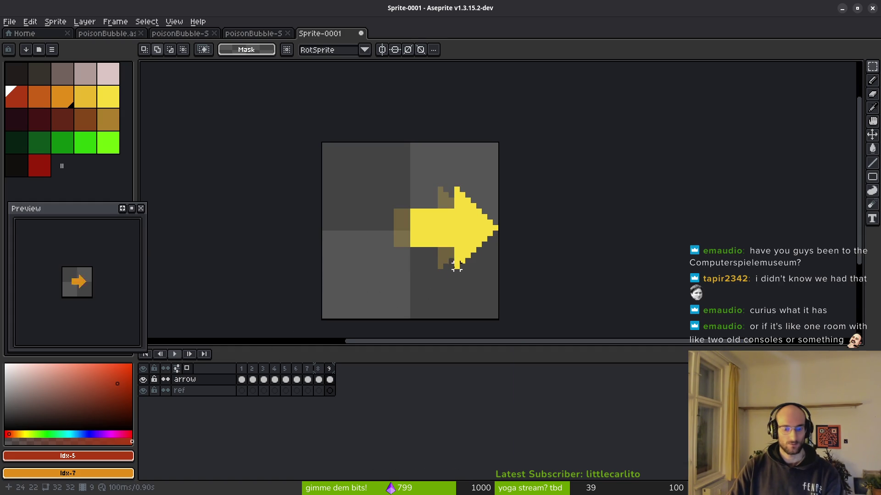
{"action": "key", "text": "Return"}
{"action": "key", "text": "Return"}
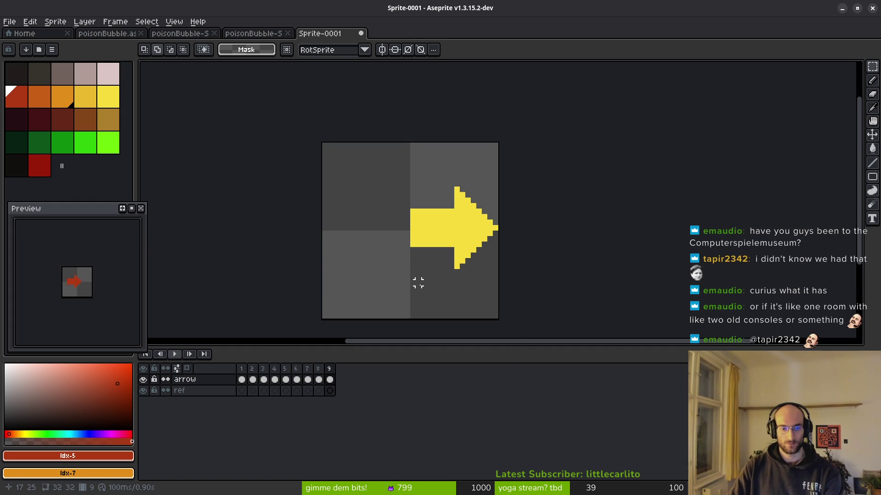
{"action": "key", "text": "Return"}
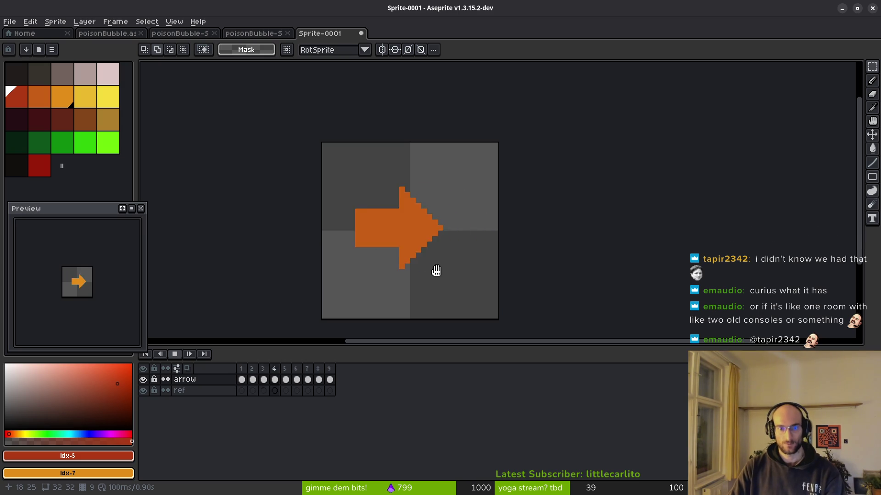
{"action": "key", "text": "Return"}
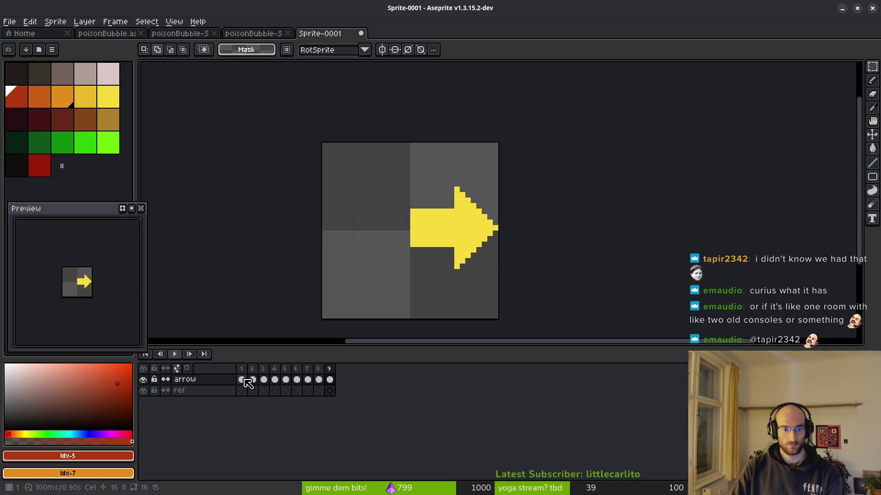
{"action": "key", "text": "Right"}
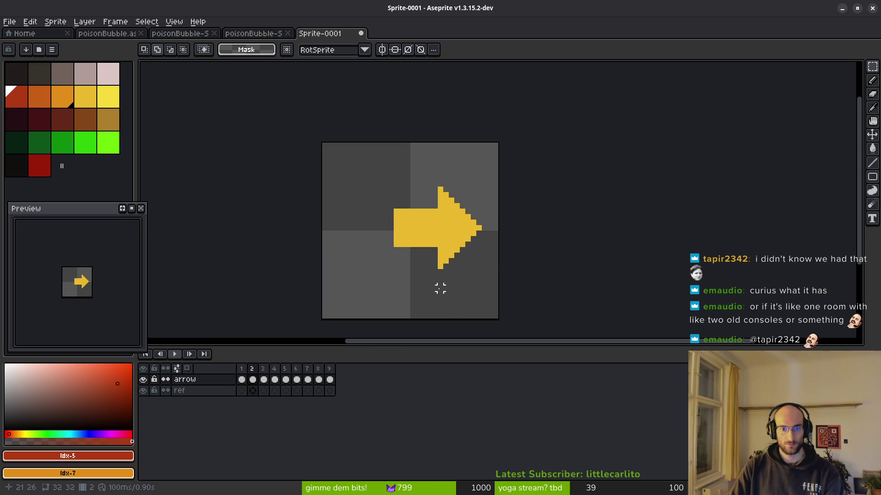
{"action": "key", "text": "Right"}
{"action": "key", "text": "Left"}
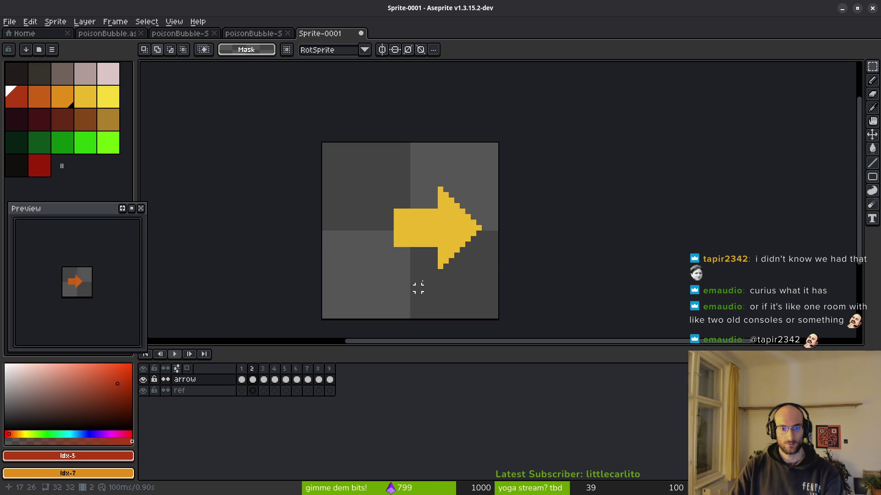
- Select the frame 2 arrow and move it to a new position
{"action": "mouse_move", "coordinate": [355, 164]}
{"action": "left_mouse_down"}
{"action": "mouse_move", "coordinate": [498, 302]}
{"action": "mouse_move", "coordinate": [500, 316]}
{"action": "left_mouse_up"}
{"action": "key", "text": "F3"}
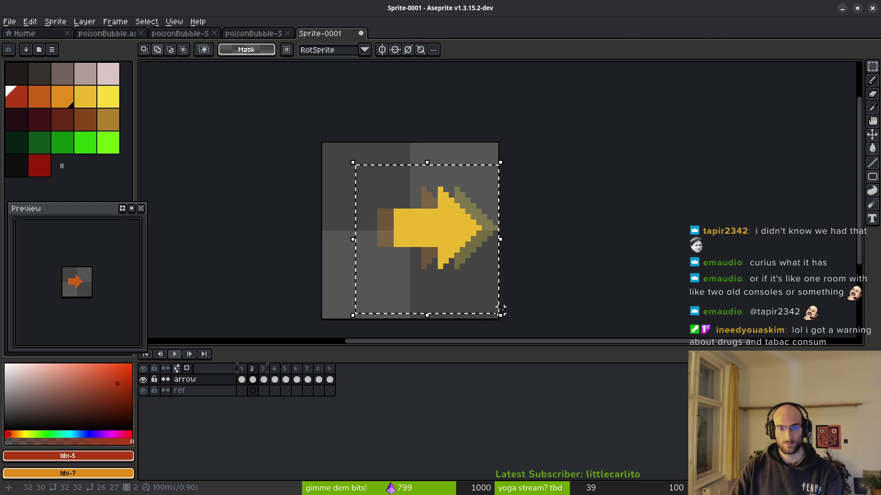
{"action": "left_click", "coordinate": [501, 316]}
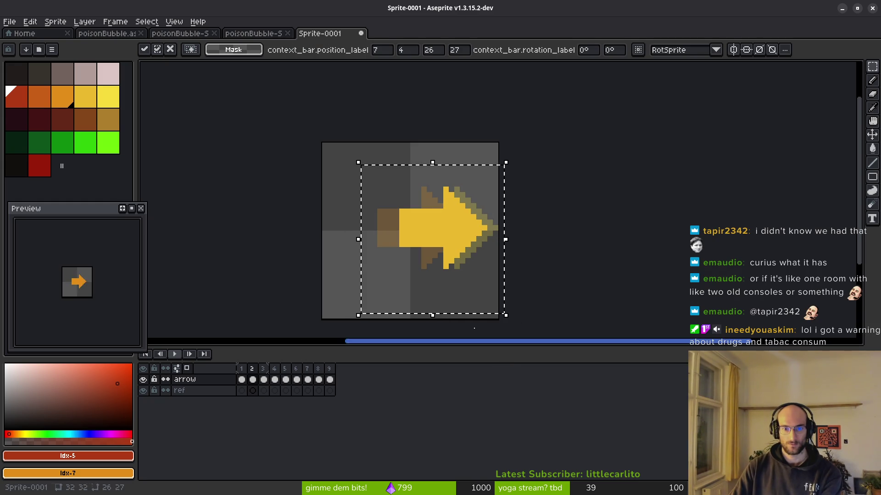
{"action": "left_click", "coordinate": [264, 380]}
{"action": "key", "text": "Return"}
- Link several ranges of the arrow layer's cels, including frames 1–9, 2–8 and 4–6
{"action": "left_click", "coordinate": [242, 380]}
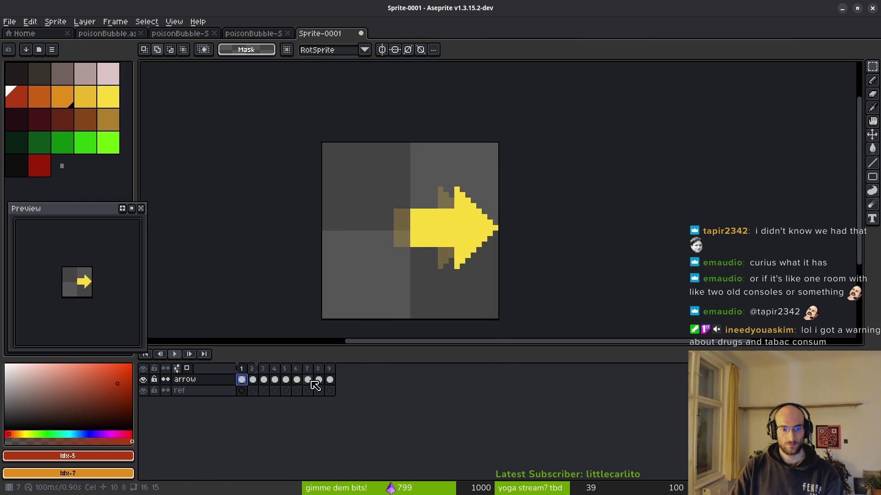
{"action": "mouse_move", "coordinate": [330, 381]}
{"action": "left_mouse_down"}
{"action": "mouse_move", "coordinate": [242, 380]}
{"action": "mouse_move", "coordinate": [321, 387]}
{"action": "left_mouse_up"}
{"action": "right_click", "coordinate": [242, 382]}
{"action": "left_click", "coordinate": [283, 426]}
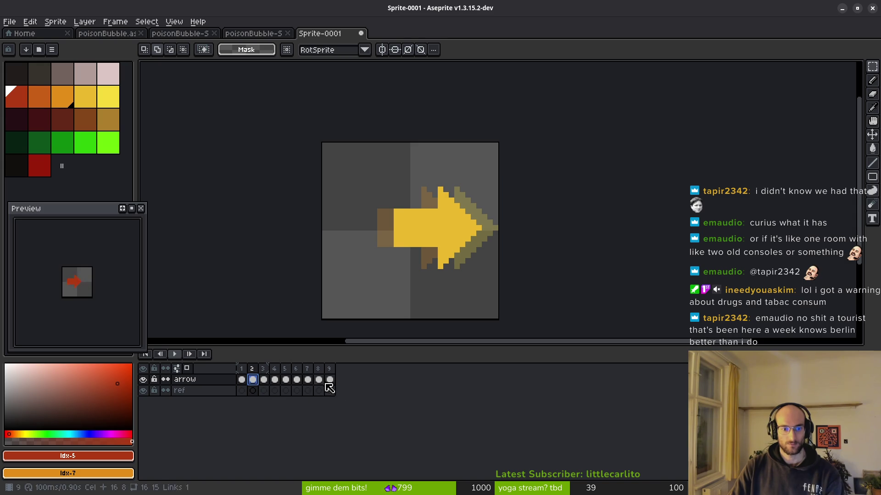
{"action": "right_click", "coordinate": [253, 382]}
{"action": "left_click", "coordinate": [284, 419]}
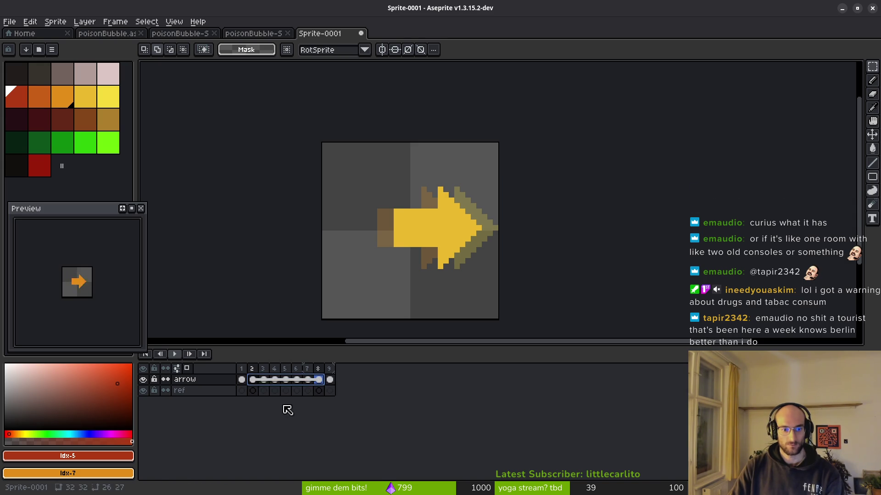
{"action": "mouse_move", "coordinate": [267, 384]}
{"action": "left_mouse_down"}
{"action": "mouse_move", "coordinate": [314, 383]}
{"action": "mouse_move", "coordinate": [297, 381]}
{"action": "left_mouse_up"}
{"action": "right_click", "coordinate": [264, 381]}
{"action": "left_click", "coordinate": [304, 427]}
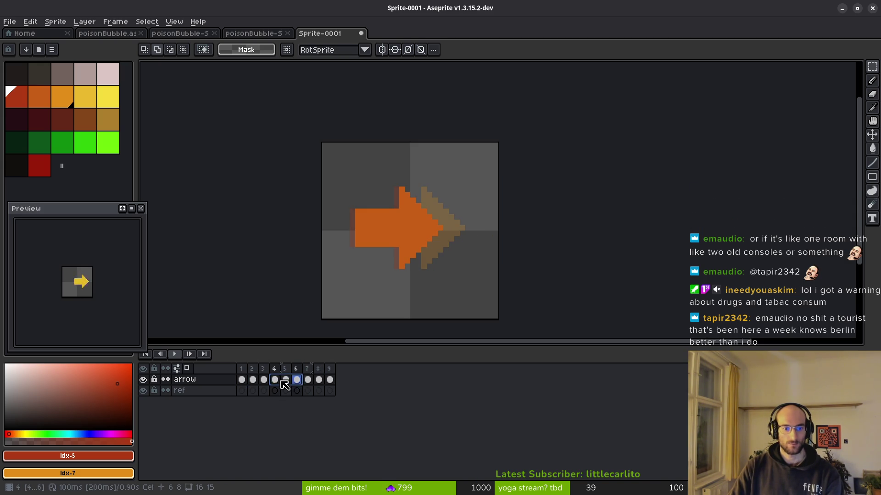
{"action": "right_click", "coordinate": [275, 382]}
{"action": "left_click", "coordinate": [307, 421]}
- Duplicate frame 5 to make ten frames and link cels 5 and 6 into one
{"action": "left_click", "coordinate": [287, 383]}
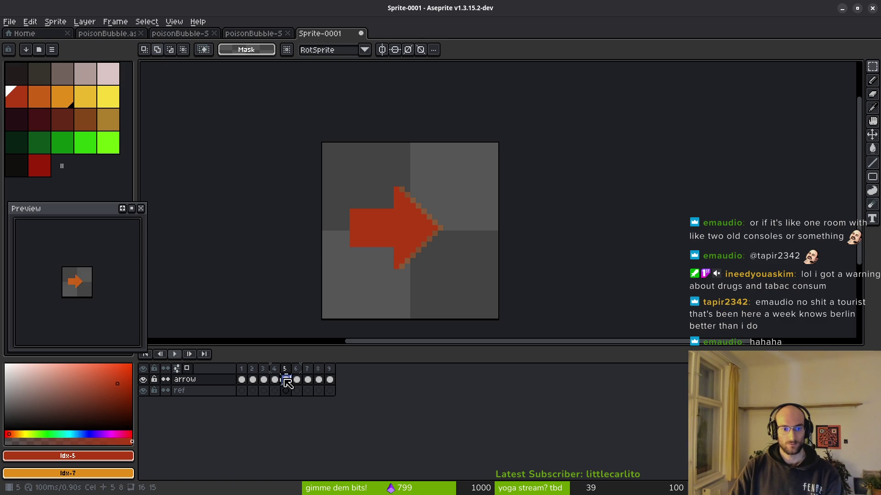
{"action": "left_click", "coordinate": [290, 369]}
{"action": "key", "text": "alt+n"}
{"action": "left_click_drag", "start_coordinate": [297, 381], "coordinate": [285, 381]}
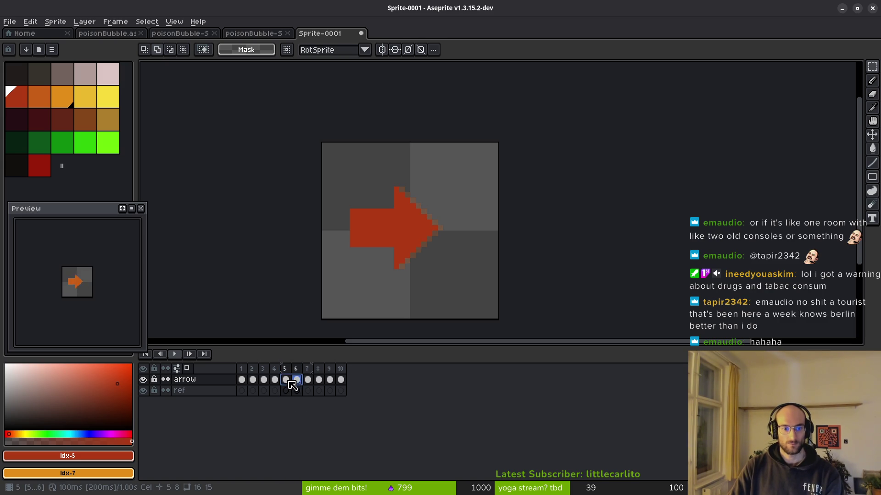
{"action": "right_click", "coordinate": [285, 382]}
{"action": "left_click", "coordinate": [320, 423]}
{"action": "key", "text": "ctrl+s"}
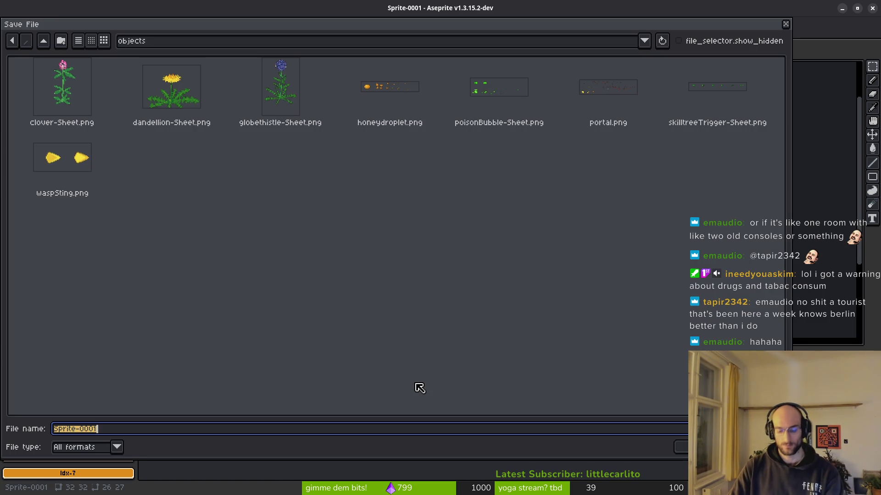
{"action": "key", "text": "Escape"}
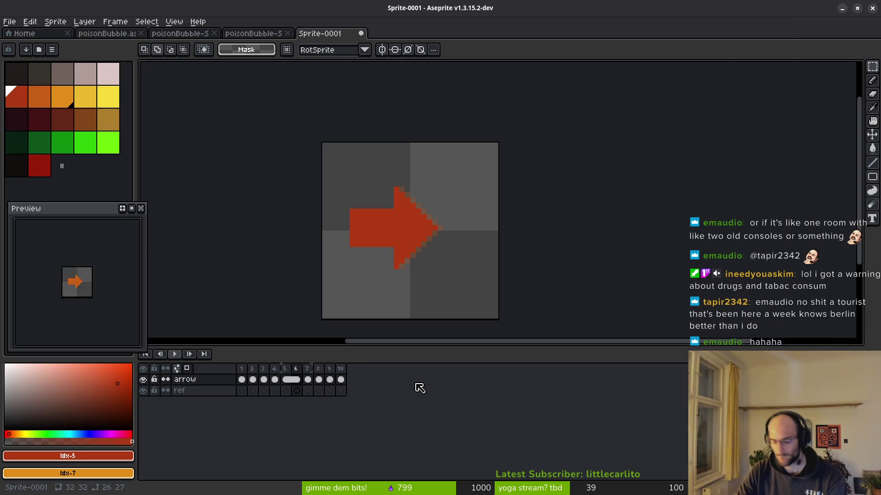
{"action": "key", "text": "XF86AudioRaiseVolume"}
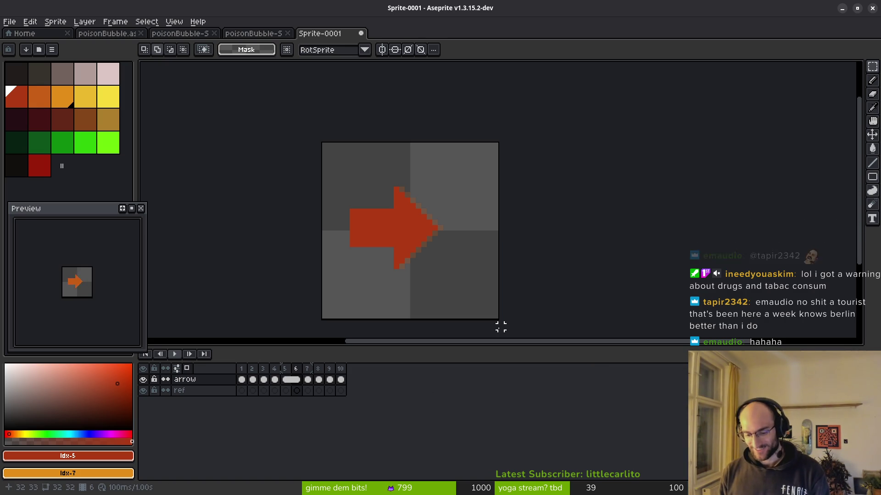
{"action": "key", "text": "XF86AudioLowerVolume"}
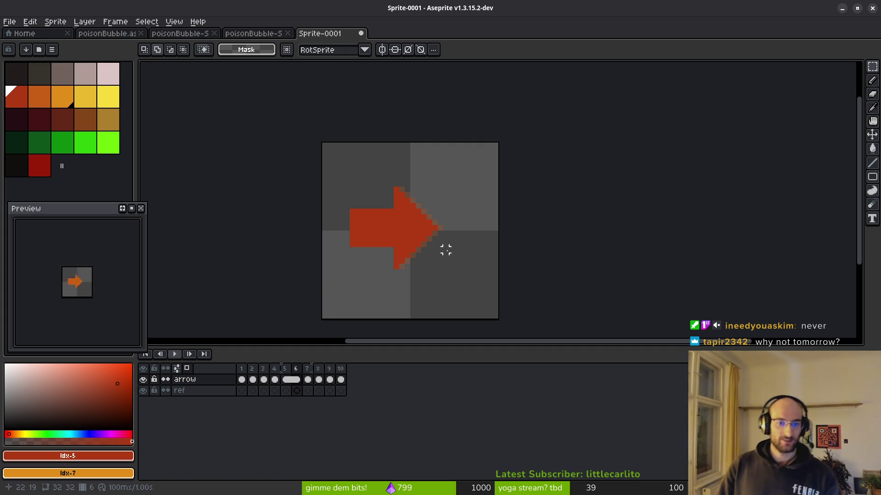
- Move frame 2's yellow arrow to a new spot and compare it against frame 1
{"action": "left_click_drag", "start_coordinate": [464, 260], "coordinate": [424, 258]}
{"action": "key", "text": "Left"}
{"action": "key", "text": "Left"}
{"action": "key", "text": "Left"}
{"action": "key", "text": "Left"}
{"action": "key", "text": "Left"}
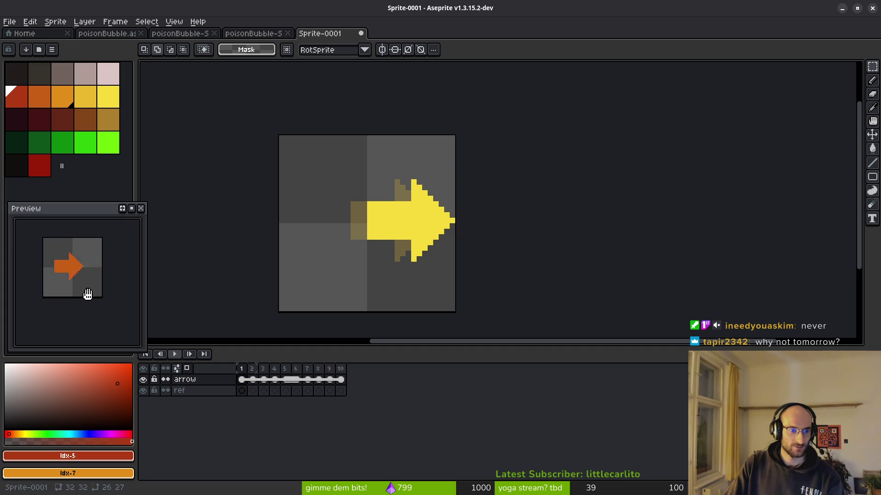
{"action": "scroll", "coordinate": [370, 242], "scroll_direction": "down", "scroll_amount": 1}
{"action": "left_click_drag", "start_coordinate": [370, 242], "coordinate": [384, 263]}
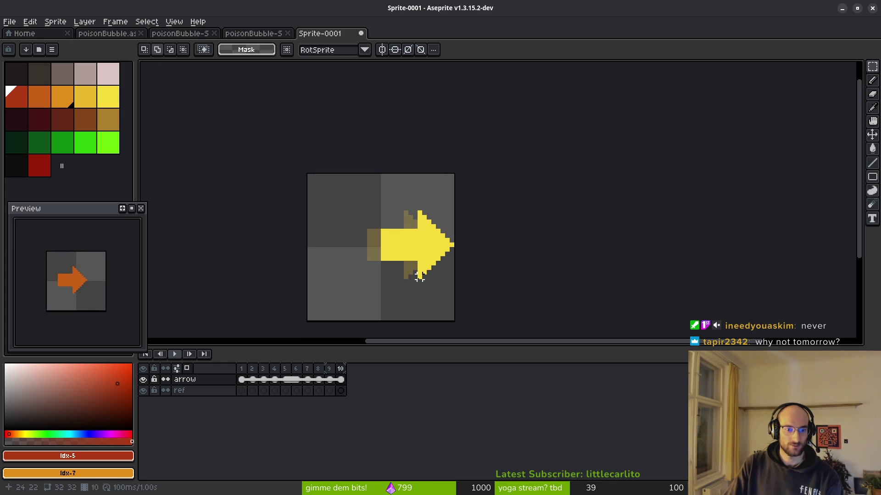
{"action": "key", "text": "Right"}
{"action": "key", "text": "Right"}
{"action": "key", "text": "Right"}
{"action": "key", "text": "Right"}
{"action": "key", "text": "Right"}
{"action": "key", "text": "Left"}
{"action": "key", "text": "Left"}
{"action": "key", "text": "Left"}
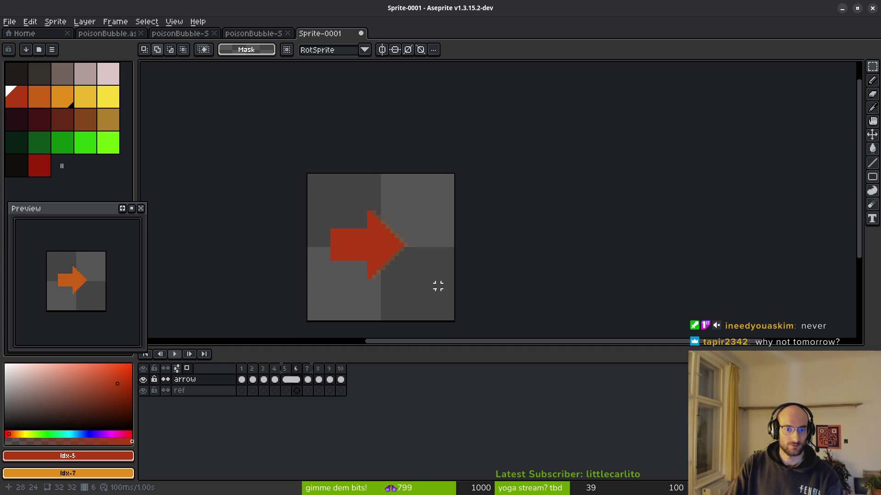
{"action": "key", "text": "Right"}
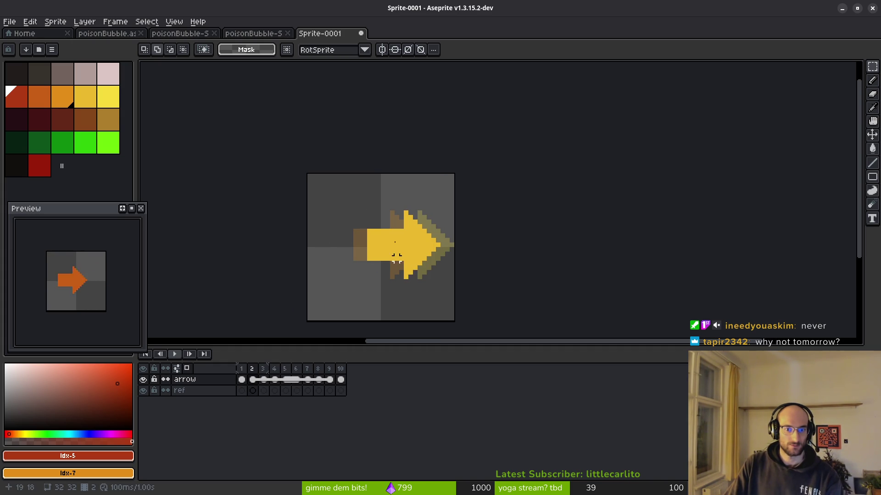
{"action": "left_click_drag", "start_coordinate": [324, 189], "coordinate": [475, 305]}
{"action": "key", "text": "Right"}
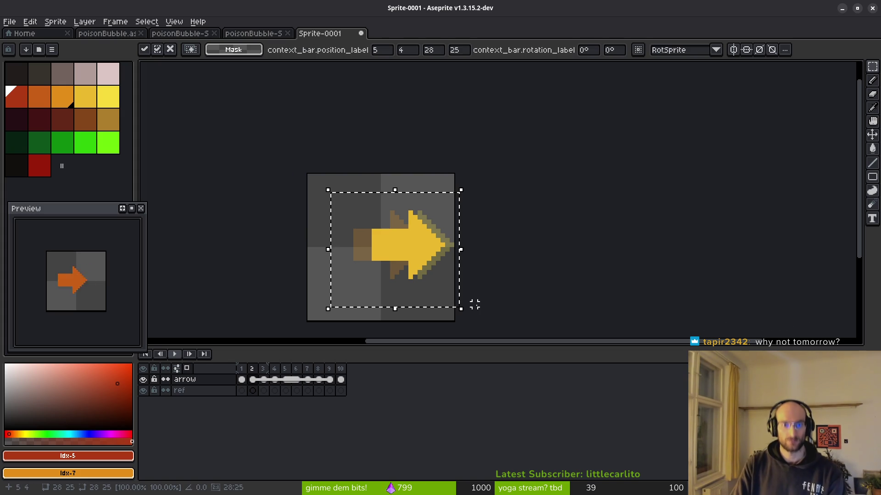
{"action": "key", "text": "ctrl+d"}
{"action": "key", "text": "Left"}
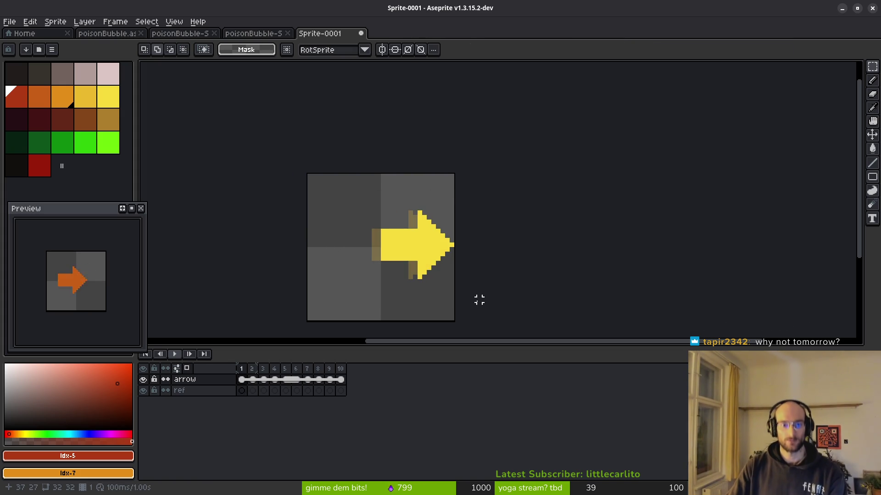
{"action": "key", "text": "Right"}
{"action": "key", "text": "Left"}
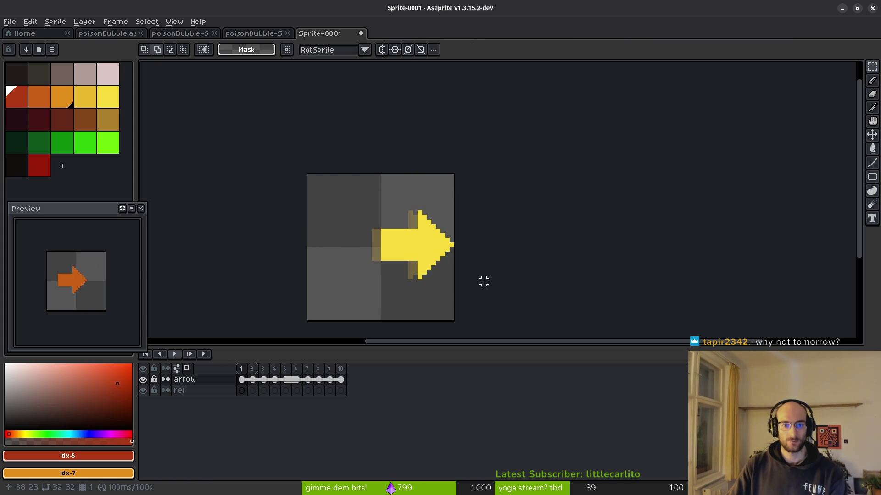
{"action": "key", "text": "Right"}
- Nudge frame 3's orange arrow one pixel left and compare it with earlier frames
{"action": "key", "text": "Right"}
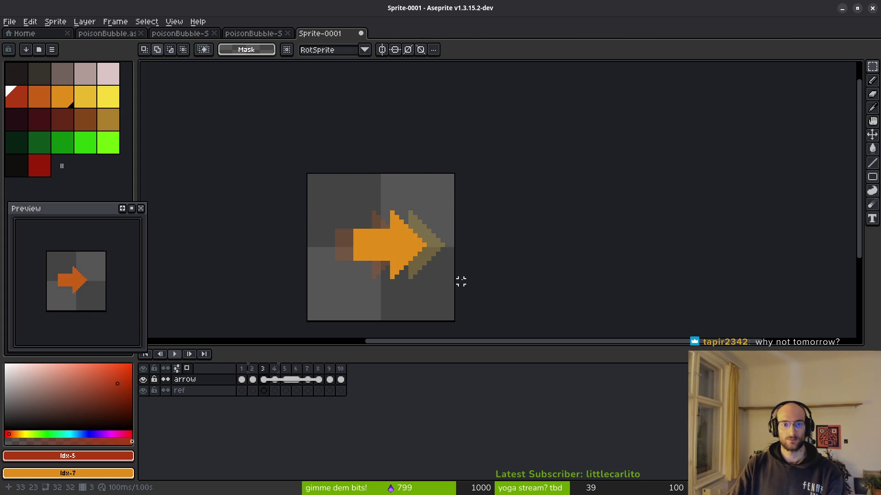
{"action": "key", "text": "Left"}
{"action": "key", "text": "Right"}
{"action": "left_click_drag", "start_coordinate": [317, 192], "coordinate": [453, 311]}
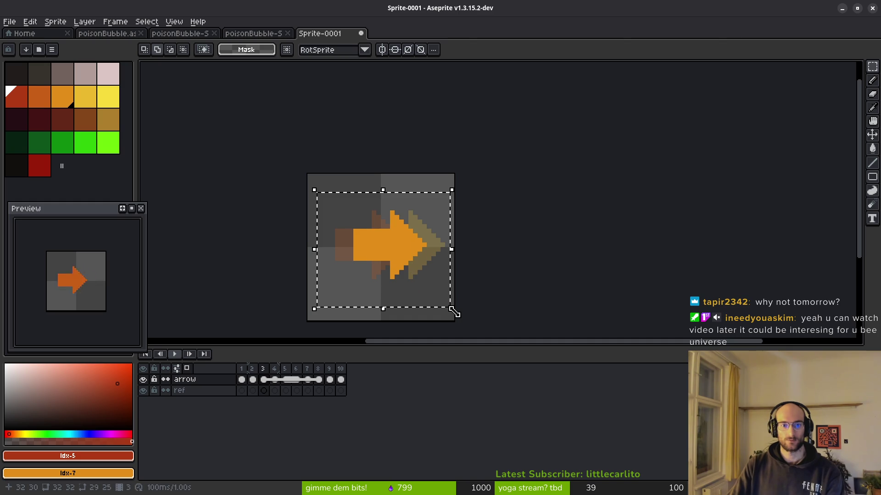
{"action": "key", "text": "Left"}
{"action": "key", "text": "ctrl+d"}
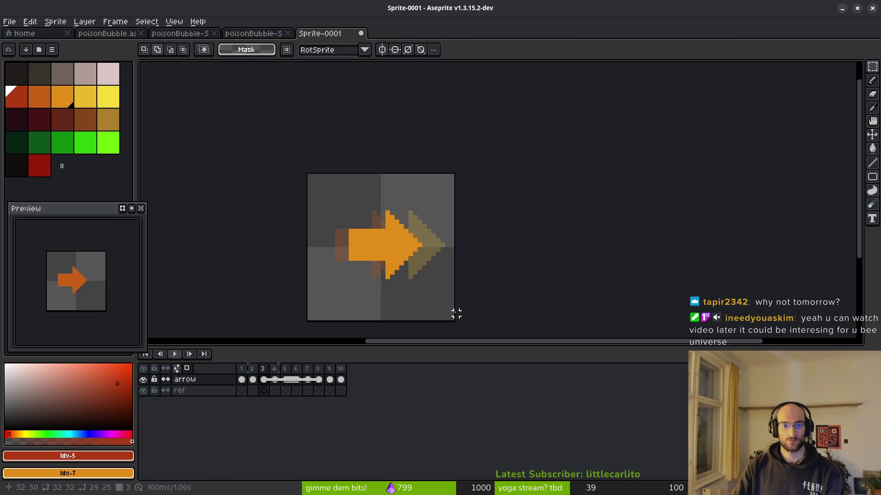
{"action": "key", "text": "Left"}
{"action": "key", "text": "Left"}
{"action": "key", "text": "Right"}
{"action": "key", "text": "Right"}
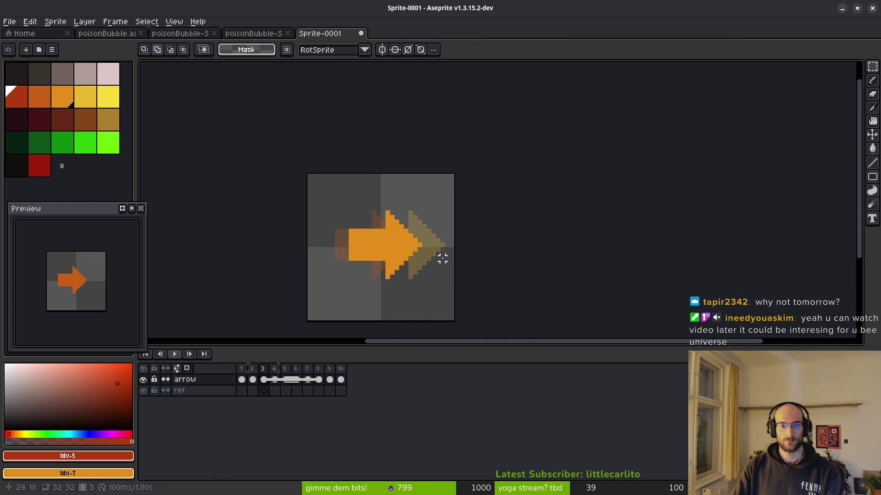
{"action": "key", "text": "Right"}
{"action": "key", "text": "Right"}
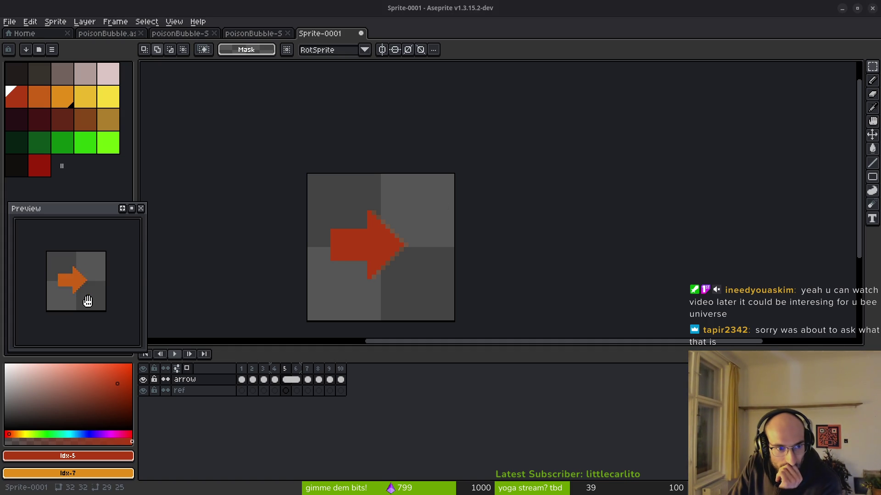
- Step through frames 1–4 to review the arrow positions, reselecting frame 2's arrow area
{"action": "scroll", "coordinate": [88, 301], "scroll_direction": "down", "scroll_amount": 2}
{"action": "scroll", "coordinate": [89, 304], "scroll_direction": "up", "scroll_amount": 2}
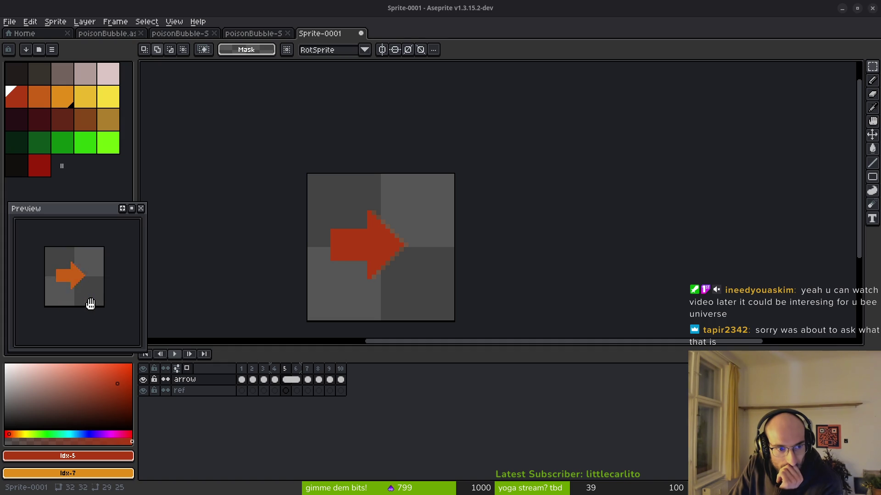
{"action": "scroll", "coordinate": [103, 317], "scroll_direction": "down", "scroll_amount": 2}
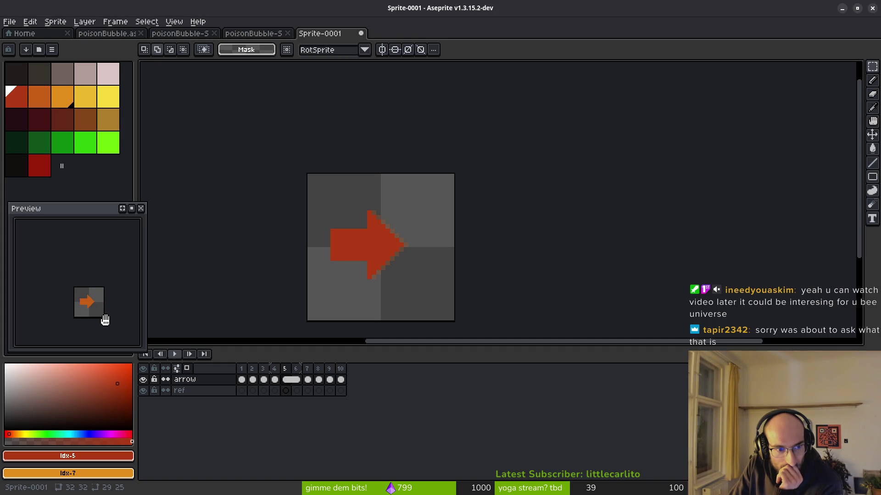
{"action": "scroll", "coordinate": [105, 320], "scroll_direction": "up", "scroll_amount": 2}
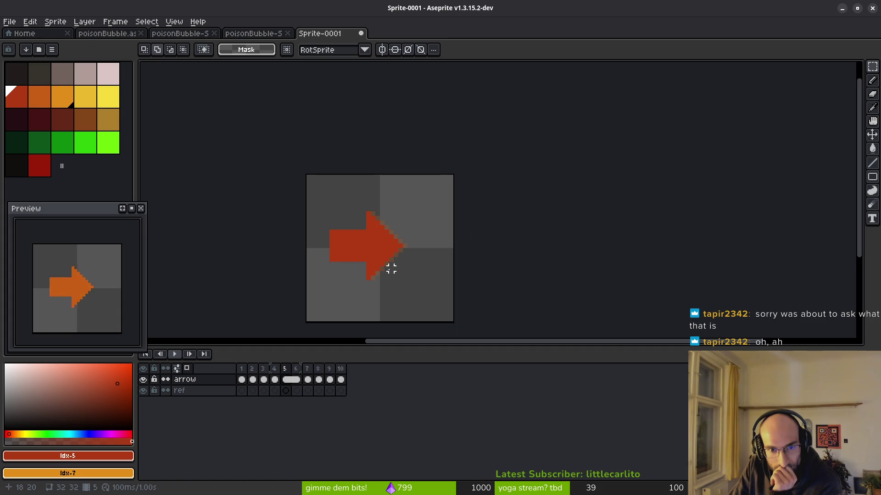
{"action": "left_click_drag", "start_coordinate": [383, 268], "coordinate": [387, 260]}
{"action": "key", "text": "Left"}
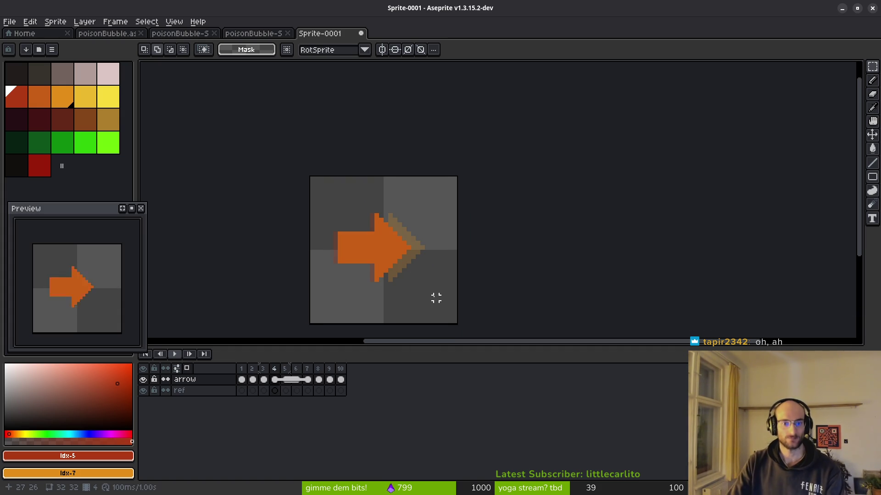
{"action": "key", "text": "Left"}
{"action": "key", "text": "Left"}
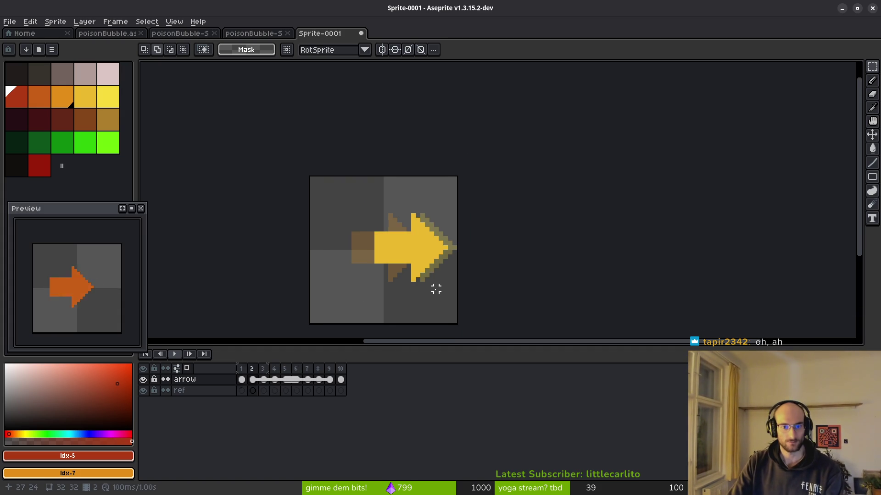
{"action": "key", "text": "Left"}
{"action": "key", "text": "Right"}
{"action": "left_click_drag", "start_coordinate": [337, 184], "coordinate": [477, 289]}
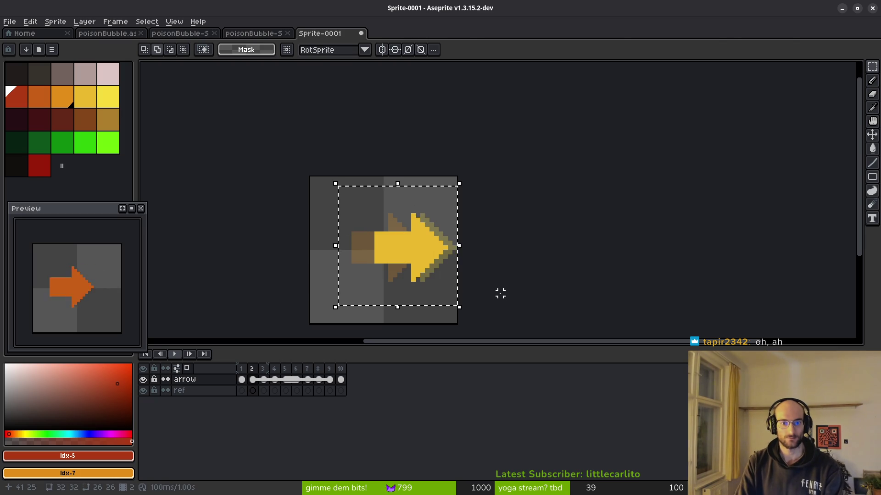
{"action": "key", "text": "ctrl+d"}
{"action": "key", "text": "Left"}
{"action": "key", "text": "Left"}
{"action": "key", "text": "Right"}
{"action": "key", "text": "Right"}
{"action": "key", "text": "Right"}
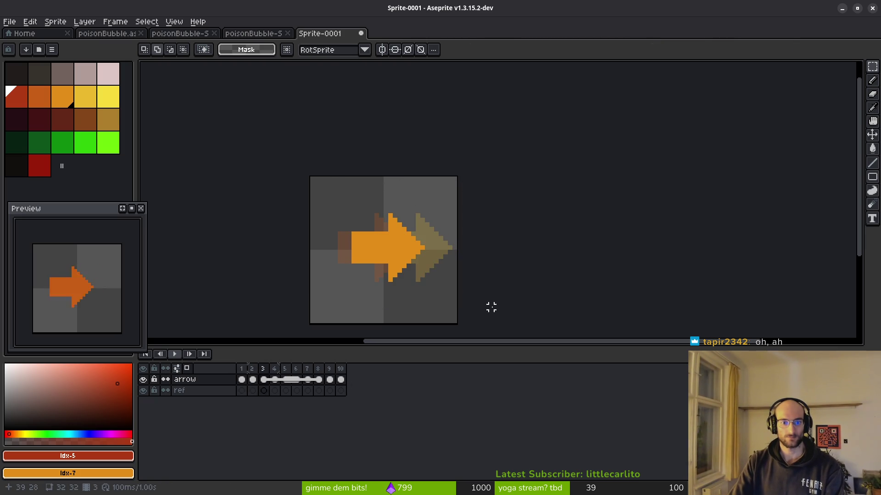
- Nudge frame 3's orange arrow right and down, then open Save File
{"action": "left_click_drag", "start_coordinate": [310, 177], "coordinate": [458, 300]}
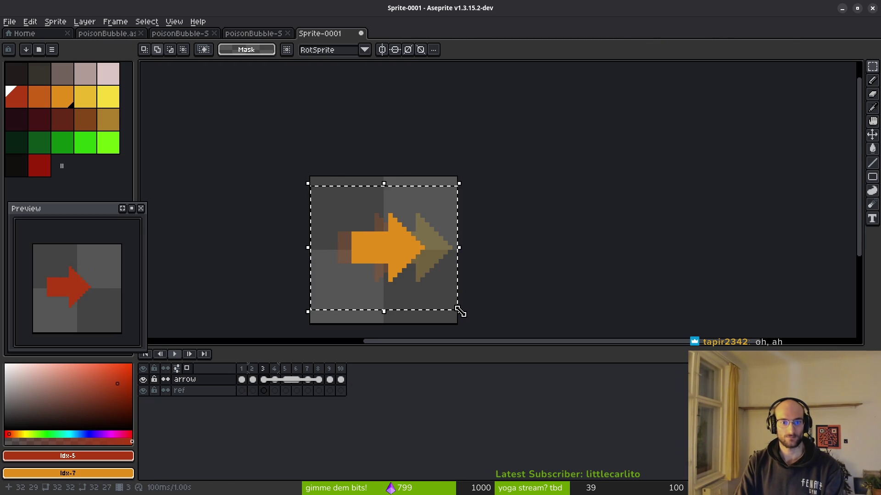
{"action": "key", "text": "Right"}
{"action": "key", "text": "Right"}
{"action": "key", "text": "Down"}
{"action": "key", "text": "Down"}
{"action": "key", "text": "ctrl+d"}
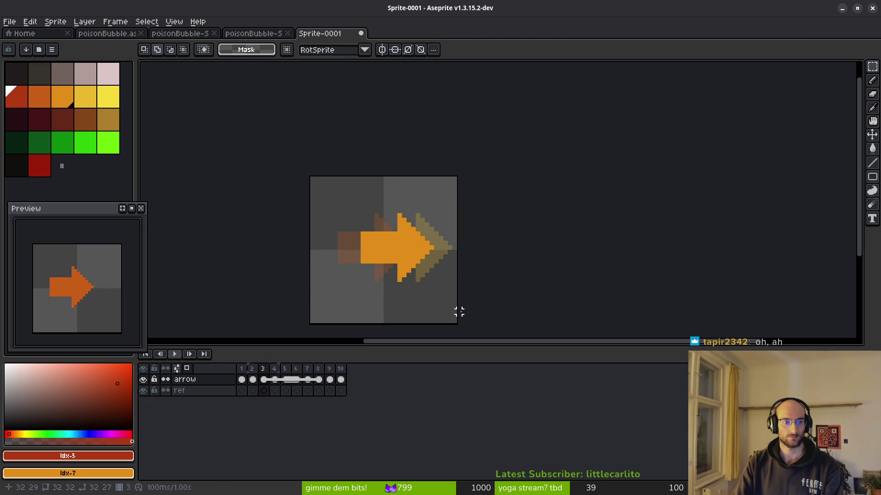
{"action": "scroll", "coordinate": [404, 303], "scroll_direction": "down", "scroll_amount": 1}
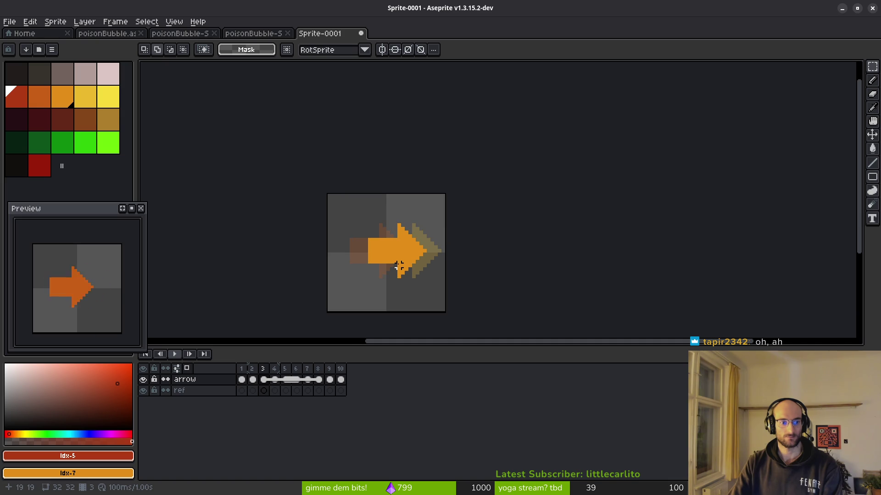
{"action": "scroll", "coordinate": [403, 303], "scroll_direction": "up", "scroll_amount": 1}
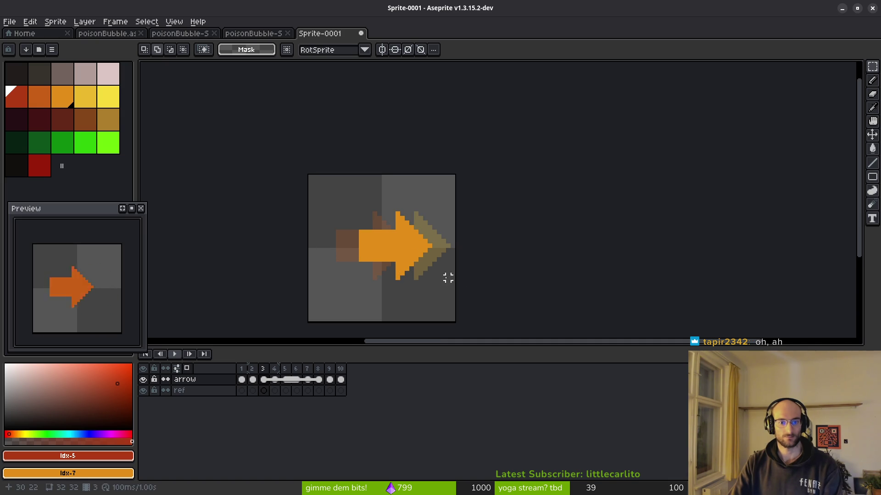
{"action": "key", "text": "ctrl+s"}
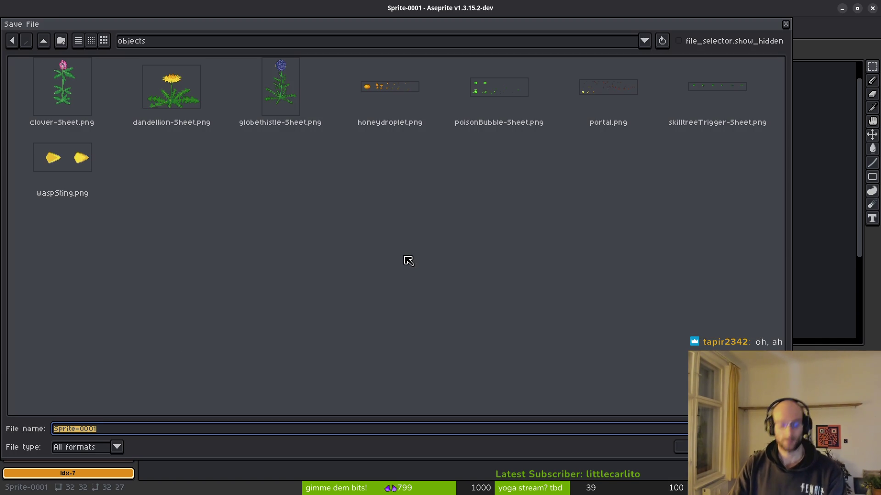
- Save the sprite as arrowHelper.aseprite inside art/ui
{"action": "left_click", "coordinate": [44, 40]}
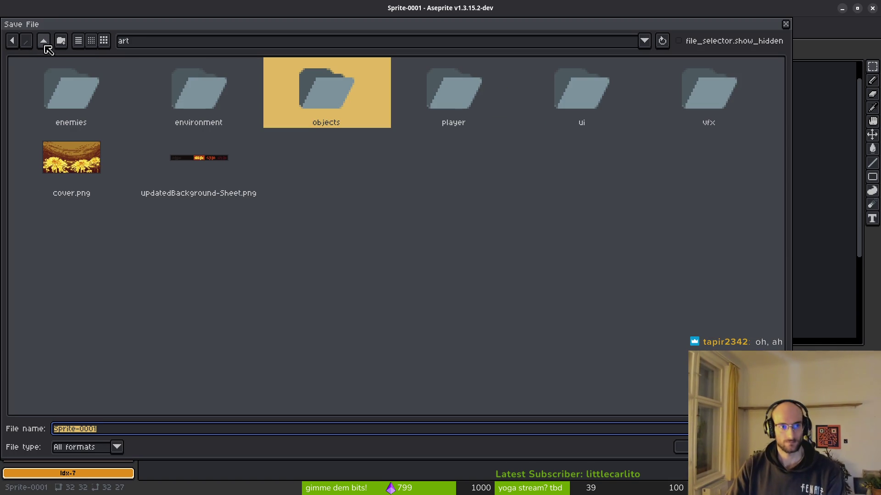
{"action": "double_click", "coordinate": [596, 103]}
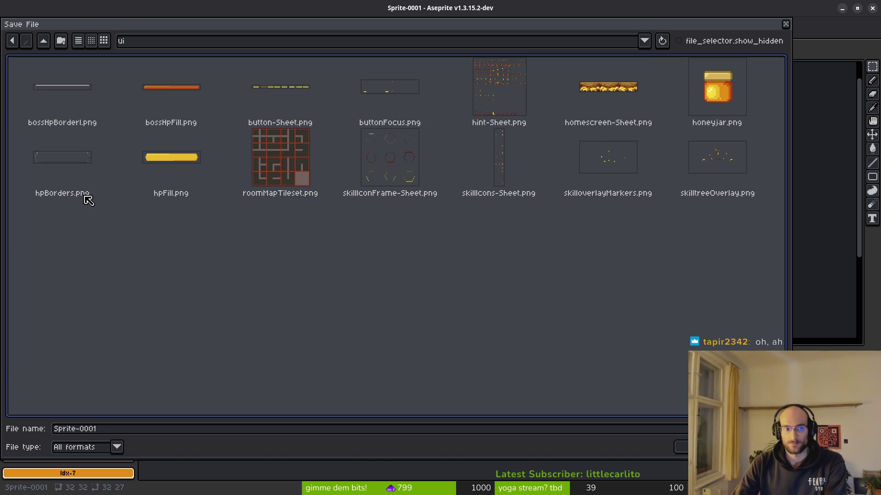
{"action": "left_click", "coordinate": [112, 433]}
{"action": "key", "text": "ctrl+a"}
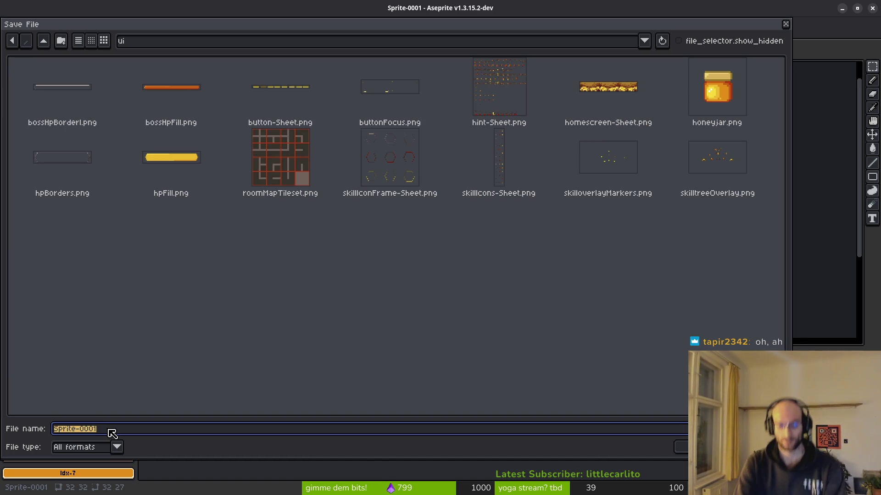
{"action": "type", "text": "a"}
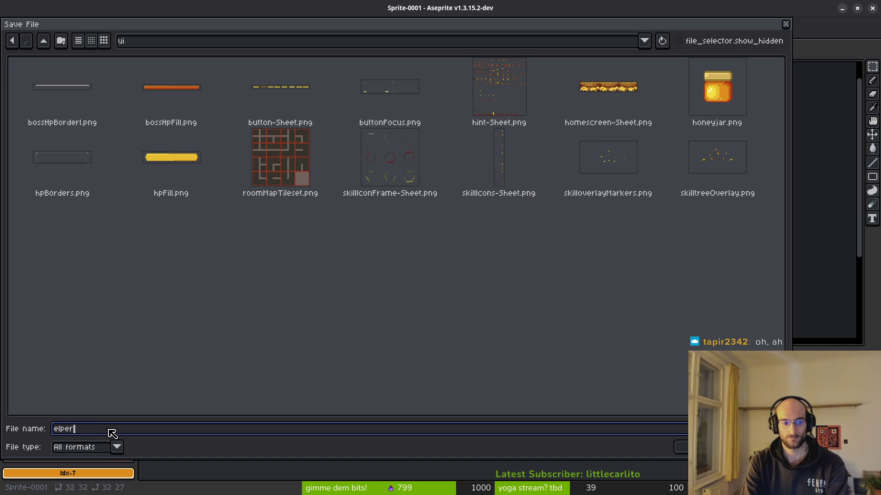
{"action": "type", "text": "helper"}
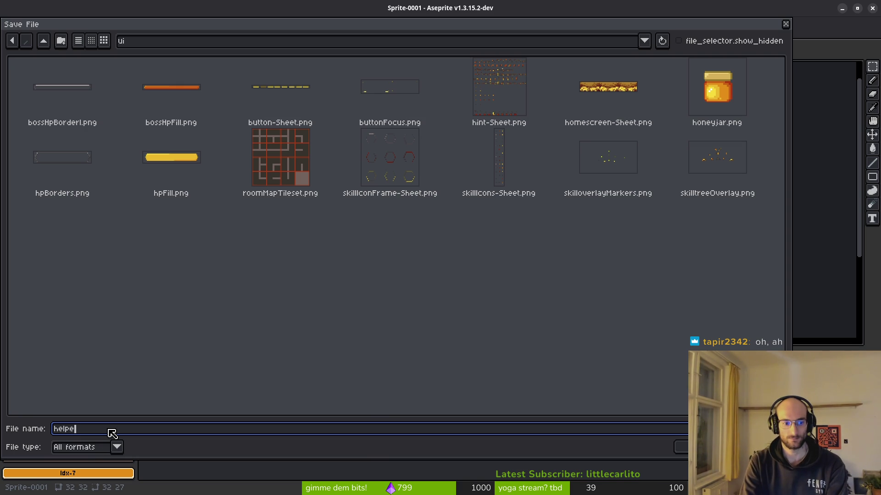
{"action": "key", "text": "BackSpace"}
{"action": "key", "text": "BackSpace"}
{"action": "key", "text": "BackSpace"}
{"action": "type", "text": "arrow"}
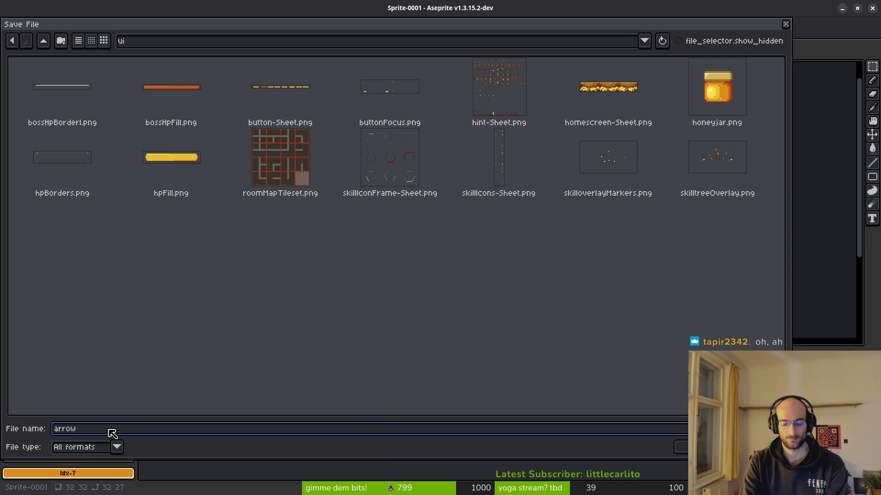
{"action": "type", "text": "Helper"}
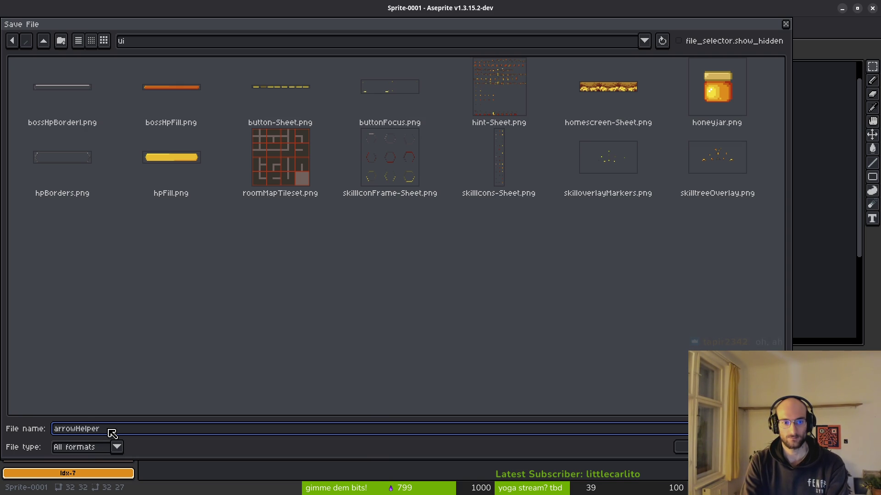
{"action": "key", "text": "Return"}
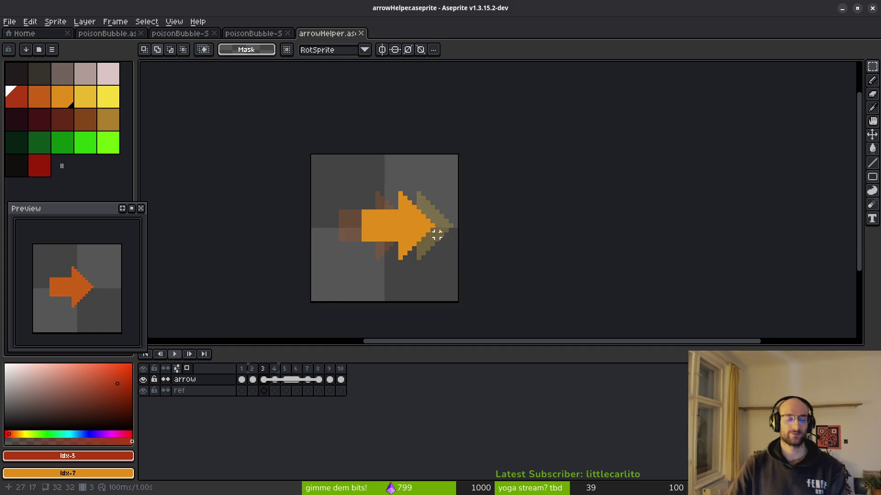
{"action": "scroll", "coordinate": [436, 232], "scroll_direction": "up", "scroll_amount": 1}
{"action": "left_click_drag", "start_coordinate": [436, 232], "coordinate": [478, 237]}
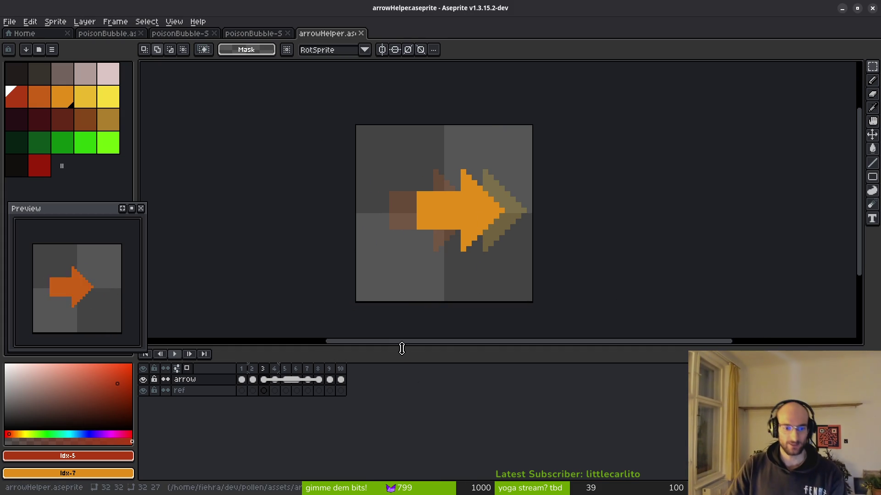
{"action": "left_click_drag", "start_coordinate": [401, 347], "coordinate": [411, 427]}
{"action": "key", "text": "ctrl+s"}
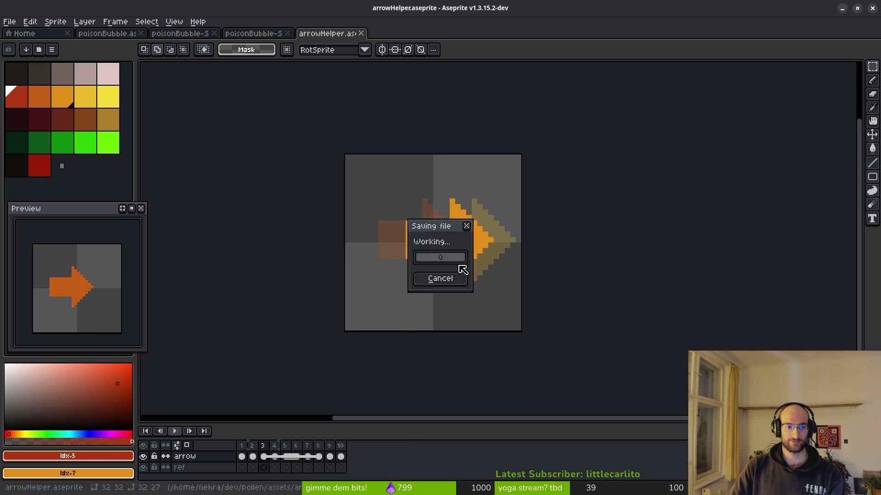
{"action": "left_click", "coordinate": [296, 458]}
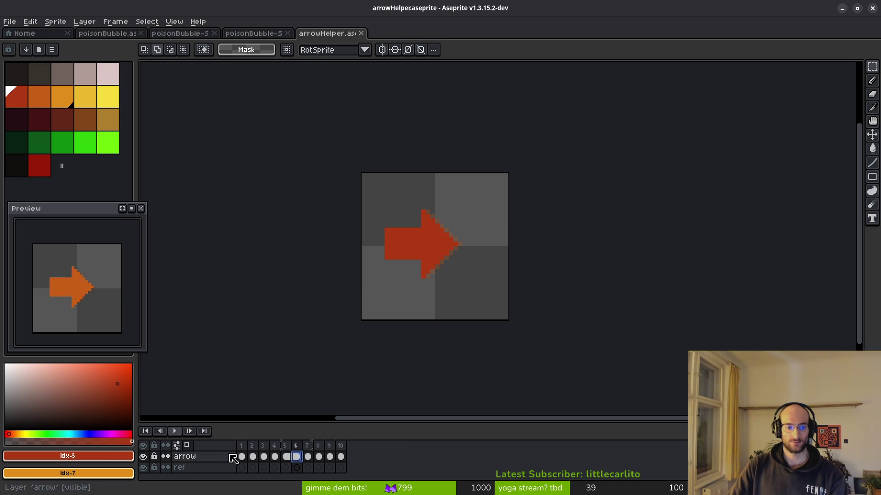
{"action": "left_click_drag", "start_coordinate": [241, 457], "coordinate": [351, 463]}
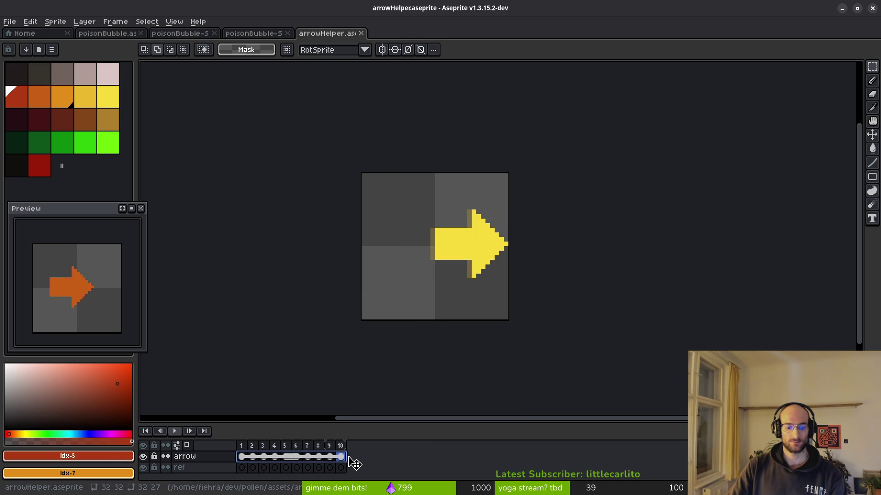
{"action": "left_click", "coordinate": [354, 464]}
- Generate the ten-arrow horizontal strip and export it as arrowHelper-Sheet.png to the recent ui folder
{"action": "key", "text": "ctrl+e"}
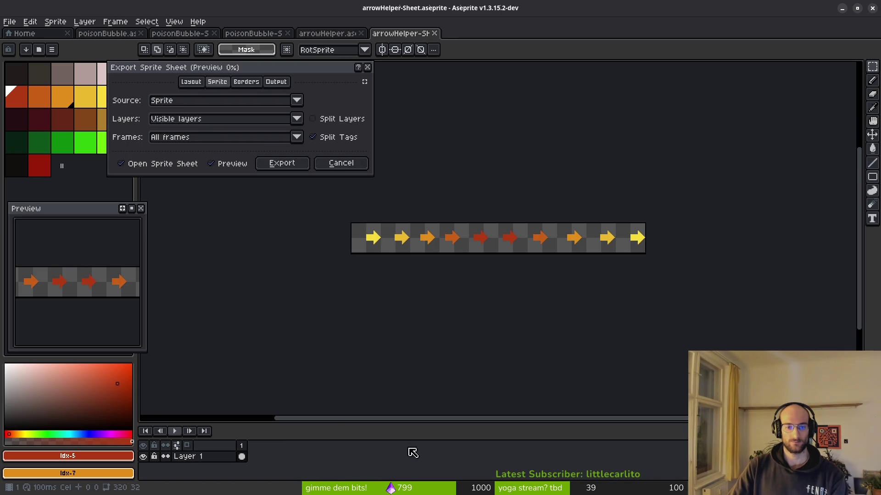
{"action": "left_click", "coordinate": [283, 163]}
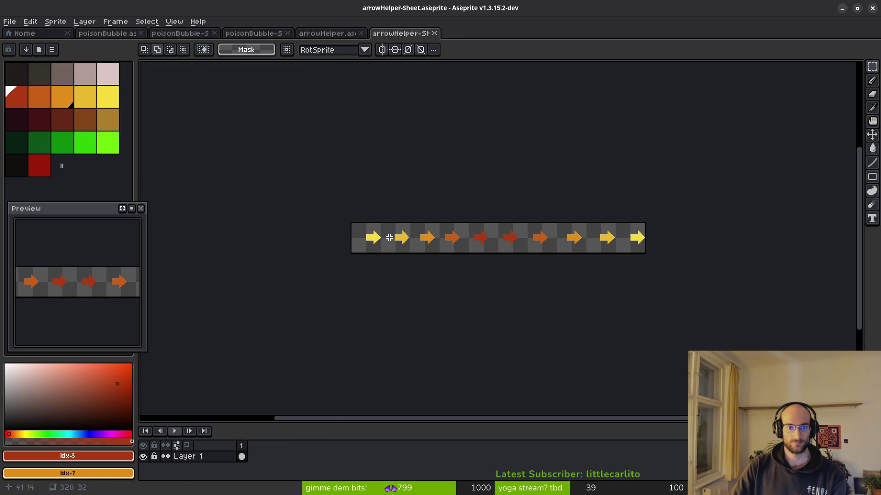
{"action": "key", "text": "ctrl+alt+shift+s"}
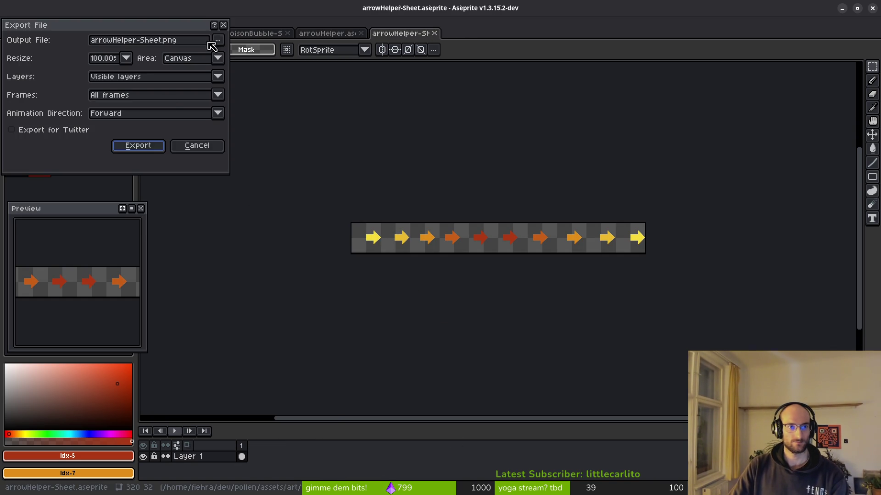
{"action": "left_click", "coordinate": [218, 41]}
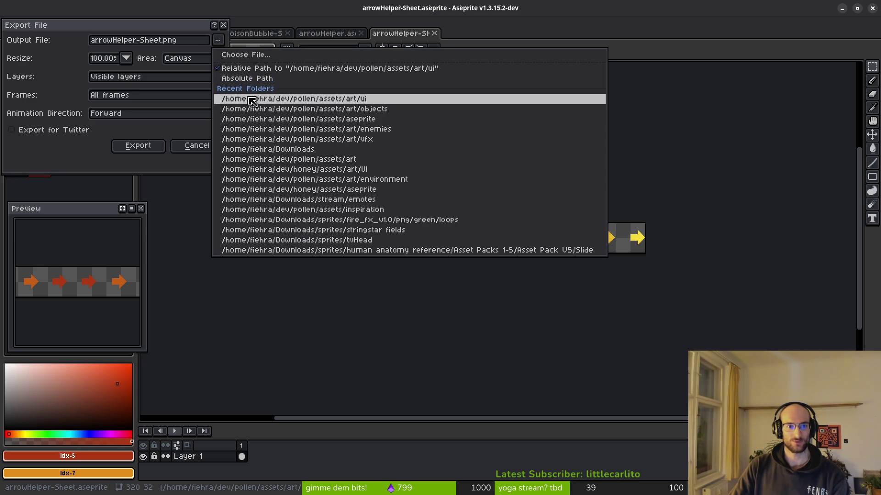
{"action": "left_click", "coordinate": [224, 69]}
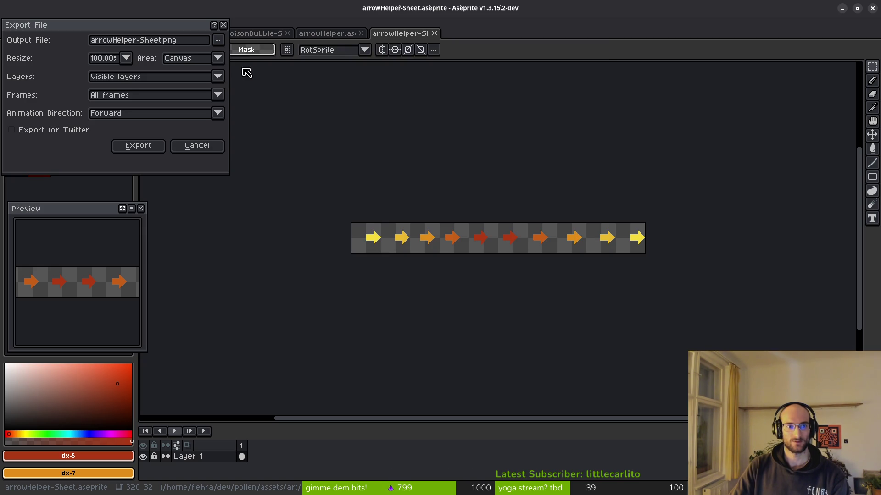
{"action": "left_click", "coordinate": [218, 41]}
{"action": "left_click", "coordinate": [234, 55]}
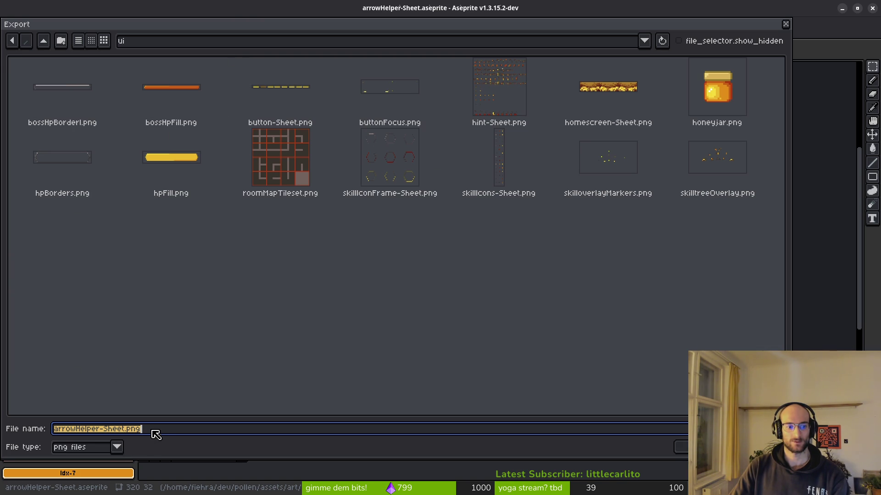
{"action": "key", "text": "Return"}
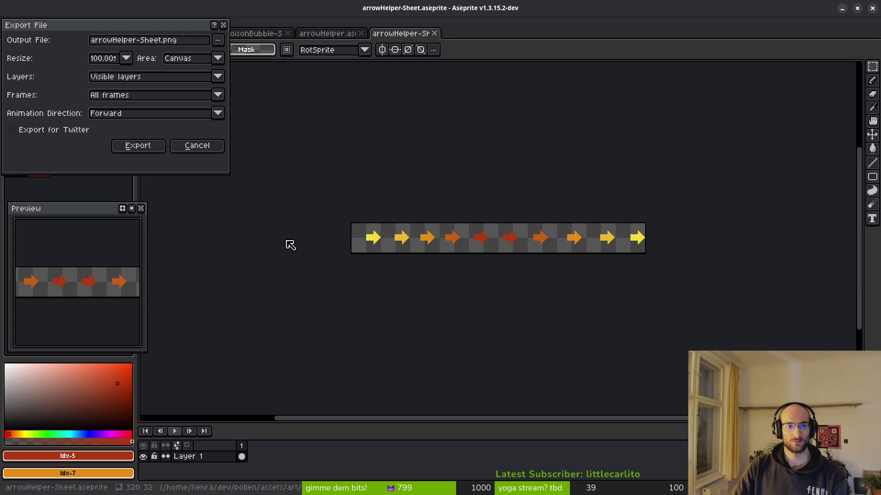
{"action": "left_click", "coordinate": [219, 40]}
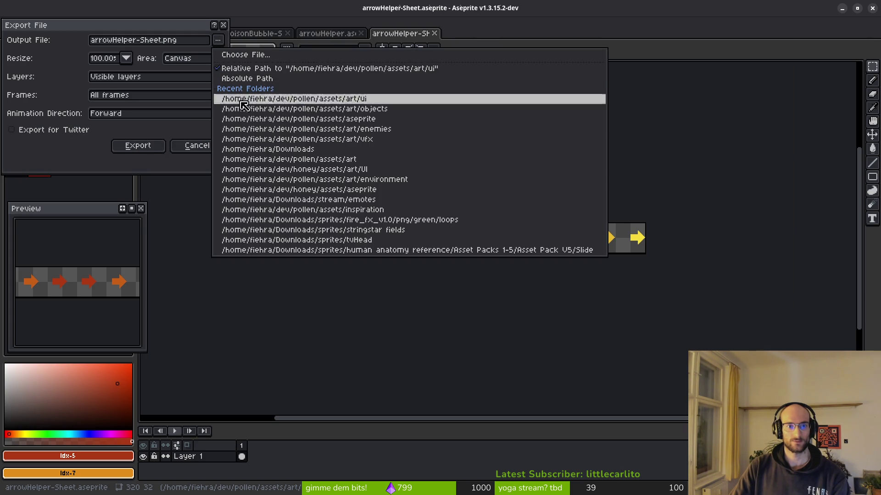
{"action": "left_click", "coordinate": [150, 147]}
{"action": "left_click", "coordinate": [150, 147]}
{"action": "key", "text": "super"}
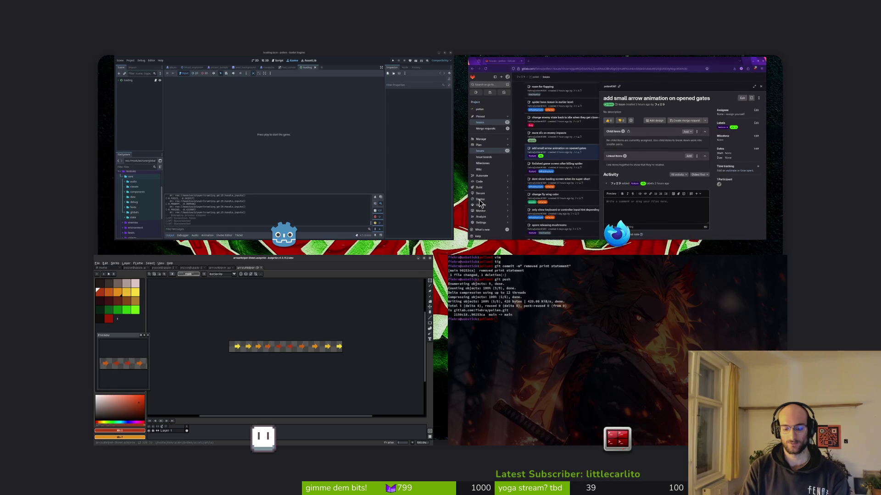
- In Files, browse to pollen/assets/art/ui to find arrowHelper-Sheet.png
{"action": "key", "text": "super+e"}
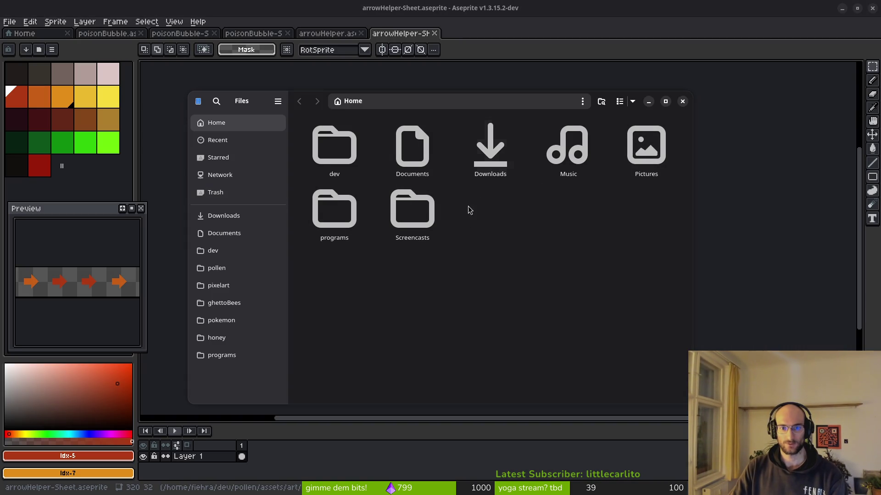
{"action": "double_click", "coordinate": [490, 146]}
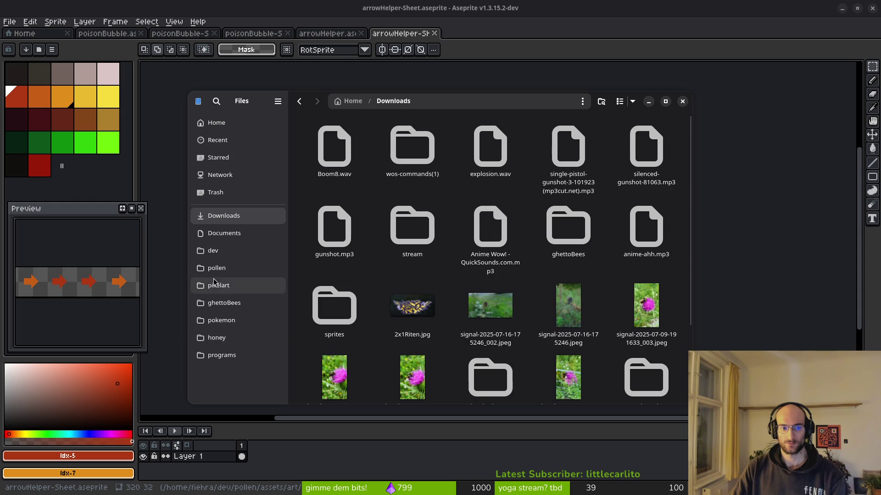
{"action": "left_click", "coordinate": [215, 268]}
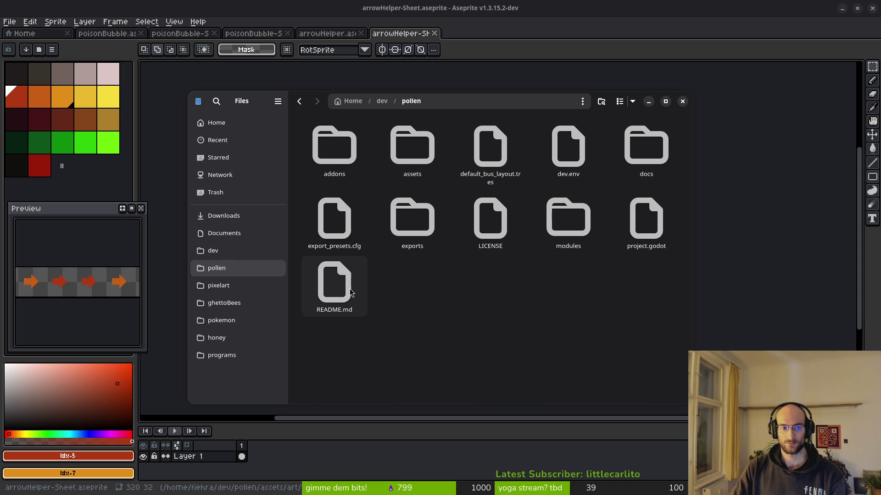
{"action": "double_click", "coordinate": [389, 154]}
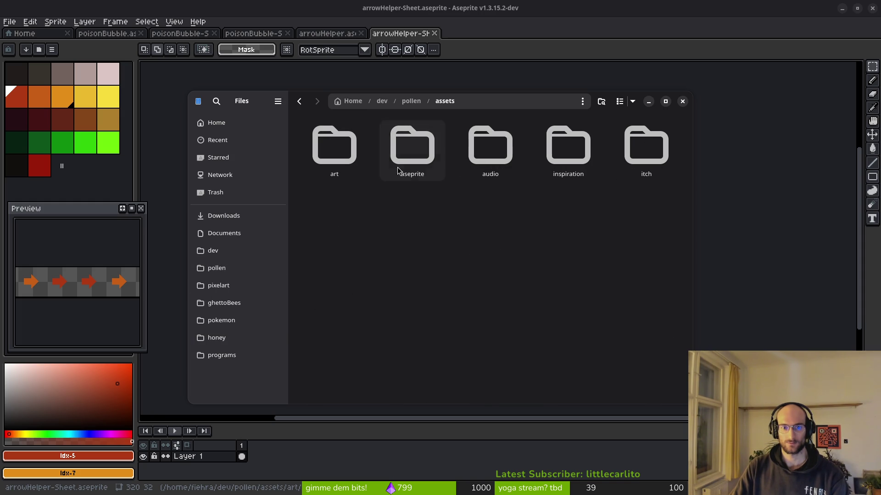
{"action": "double_click", "coordinate": [334, 148]}
{"action": "double_click", "coordinate": [433, 234]}
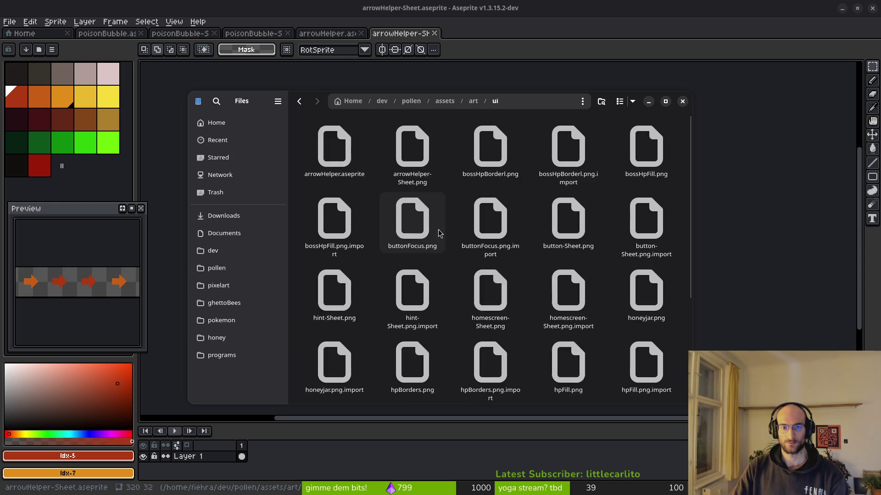
- Revisit art and ui, go back to assets/aseprite, and close the file manager
{"action": "key", "text": "alt+Left"}
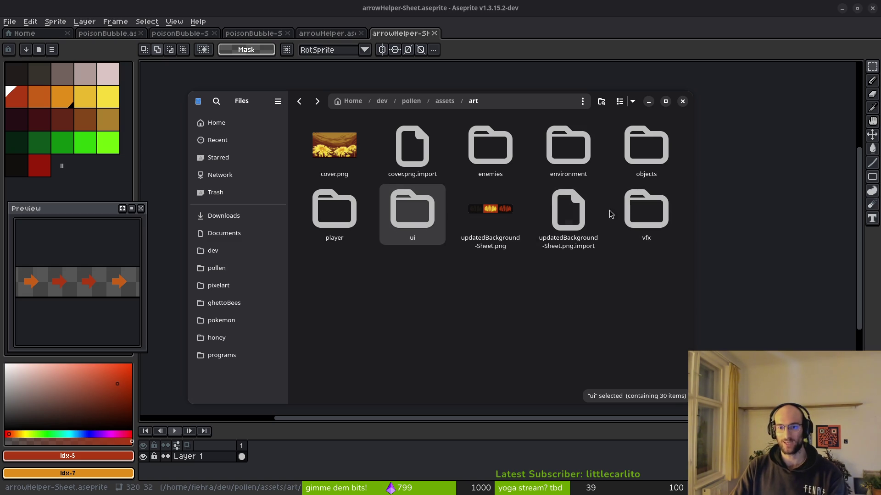
{"action": "right_click", "coordinate": [572, 229]}
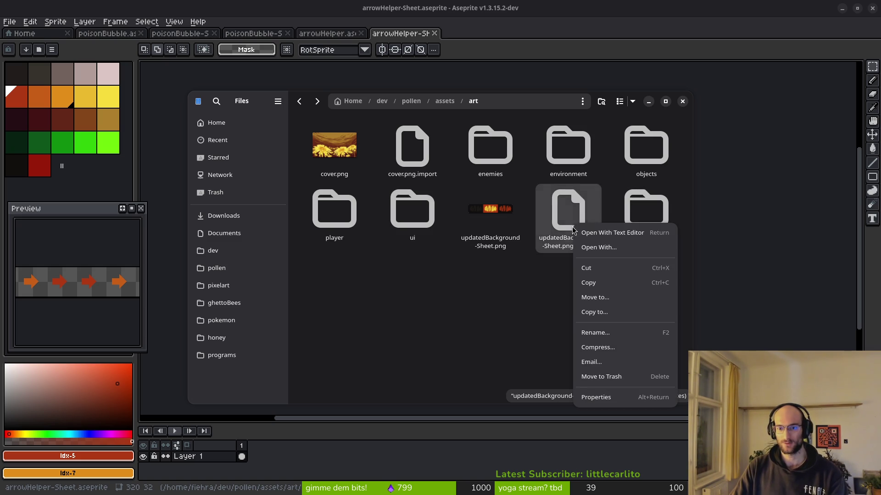
{"action": "key", "text": "Escape"}
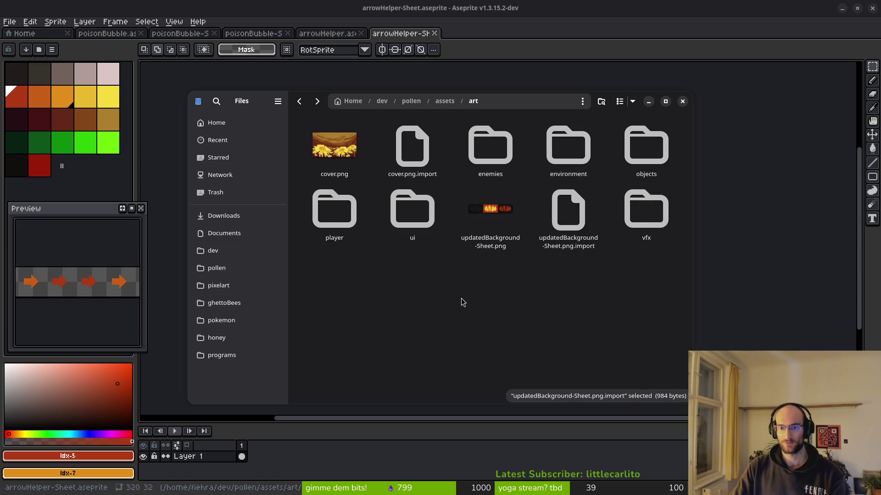
{"action": "double_click", "coordinate": [413, 212]}
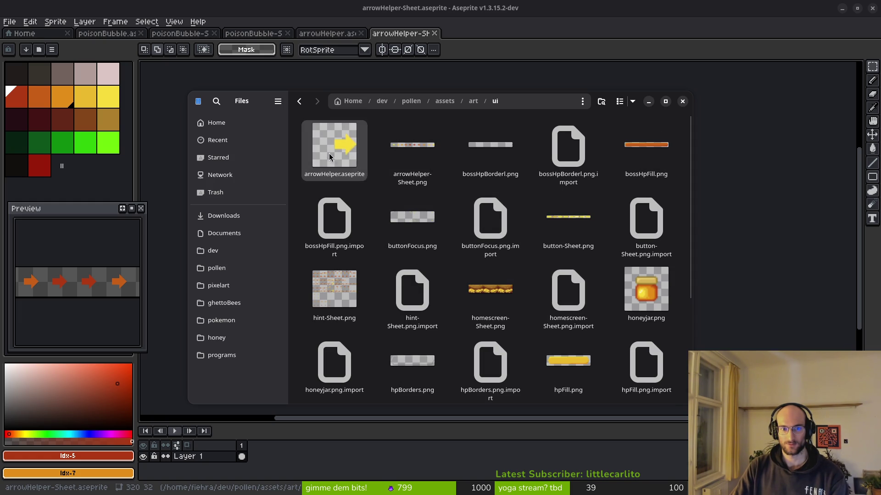
{"action": "key", "text": "alt+Left"}
{"action": "key", "text": "alt+Left"}
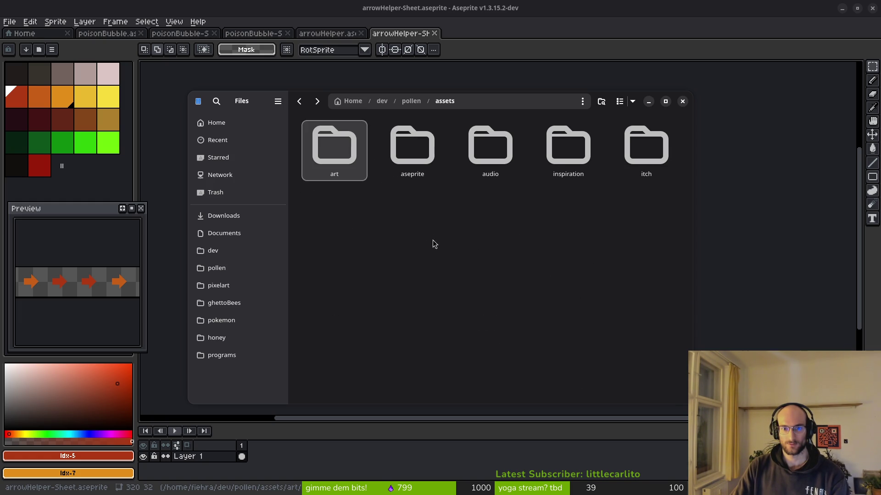
{"action": "double_click", "coordinate": [412, 146]}
{"action": "key", "text": "ctrl+s"}
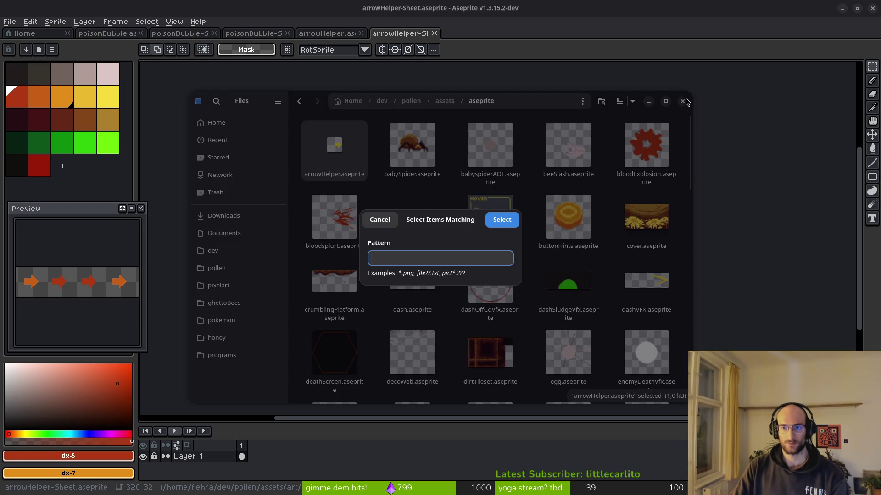
{"action": "left_click", "coordinate": [683, 102]}
{"action": "scroll", "coordinate": [481, 198], "scroll_direction": "right", "scroll_amount": 2}
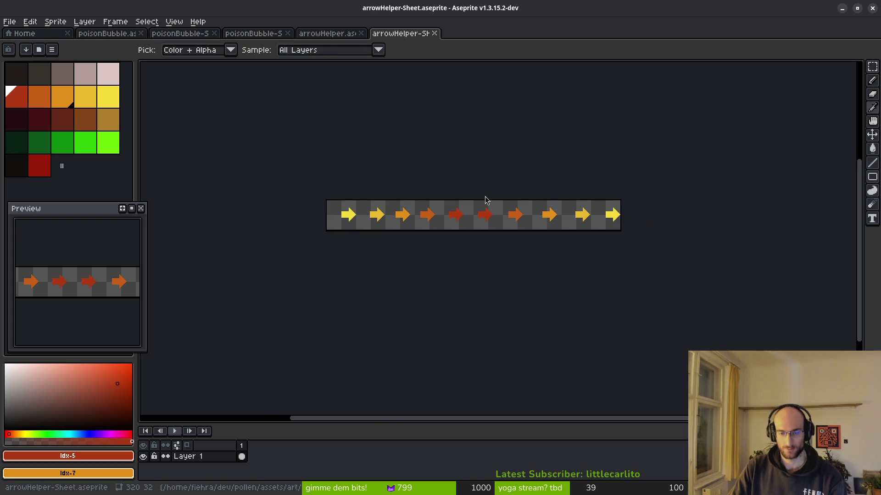
- Switch to Godot, create an empty new scene, then close it
{"action": "key", "text": "alt"}
{"action": "key", "text": "alt+Tab"}
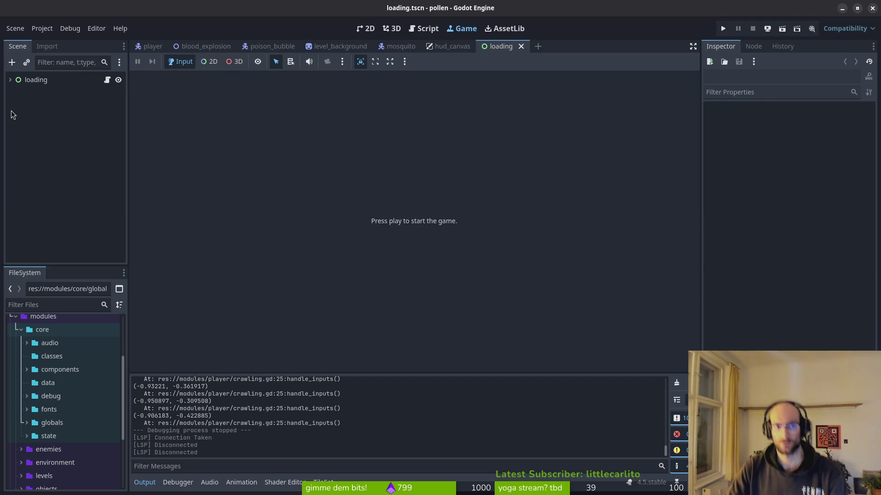
{"action": "left_click", "coordinate": [14, 28]}
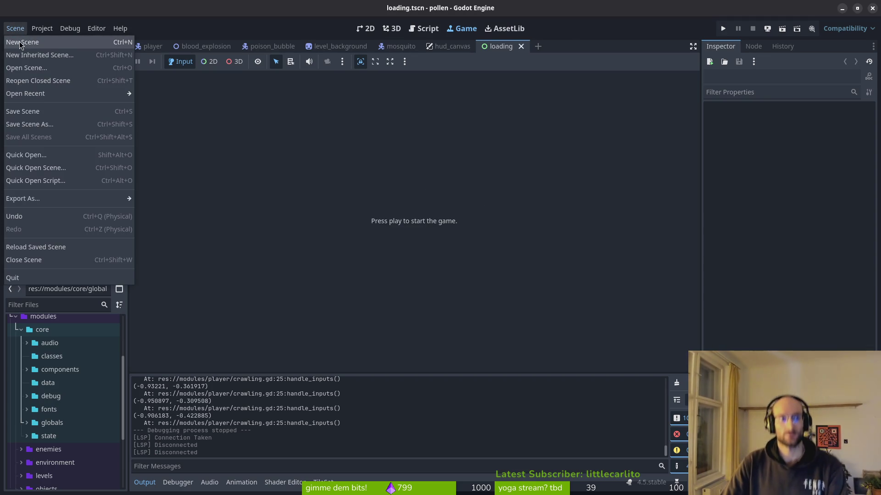
{"action": "left_click", "coordinate": [21, 42]}
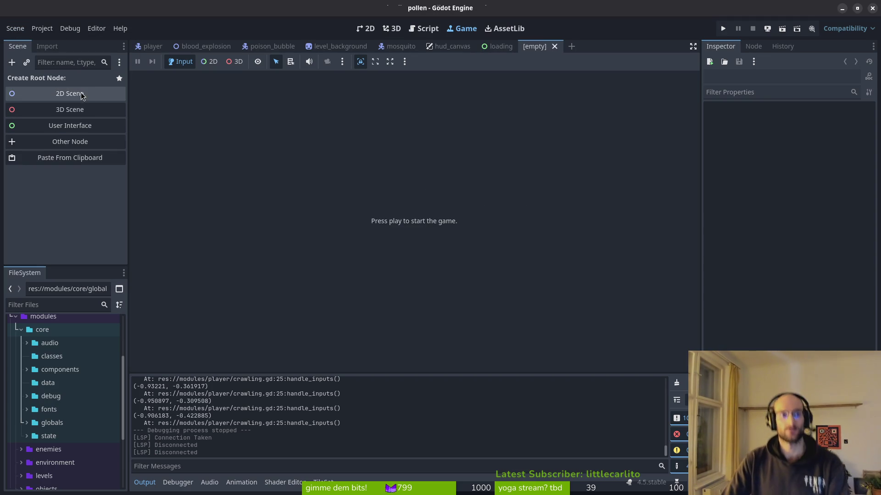
{"action": "left_click", "coordinate": [553, 47]}
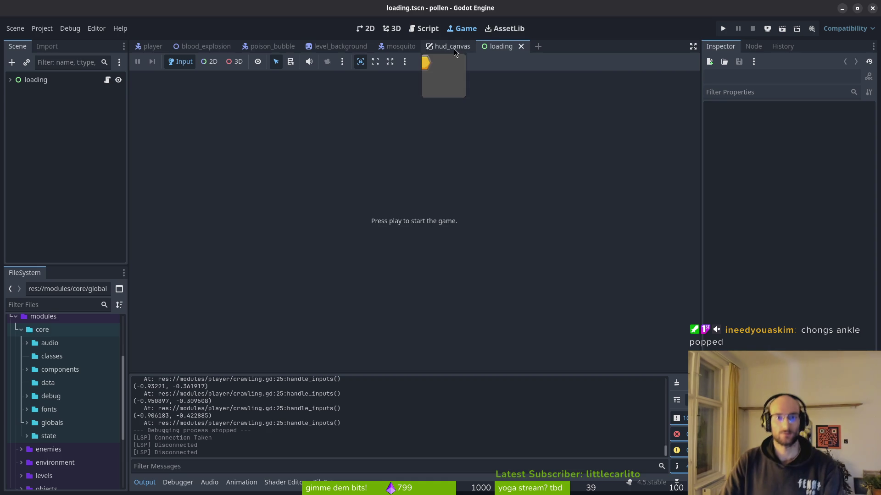
- Open gate.tscn through the quick resource search
{"action": "key", "text": "alt+shift+o"}
{"action": "type", "text": "gate"}
{"action": "type", "text": ".tscn"}
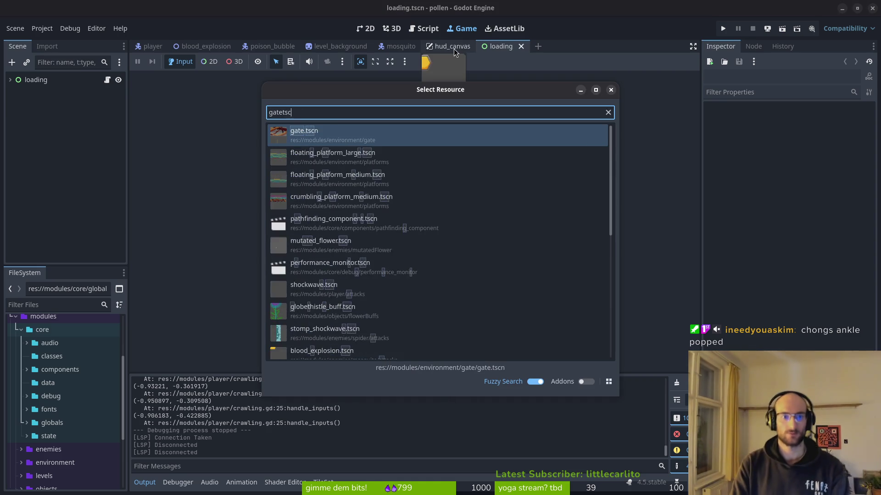
{"action": "key", "text": "Return"}
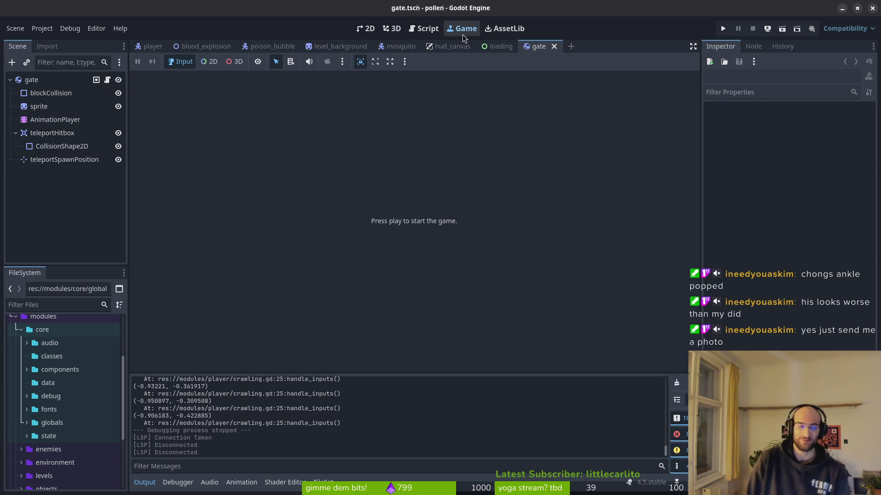
{"action": "double_click", "coordinate": [27, 331]}
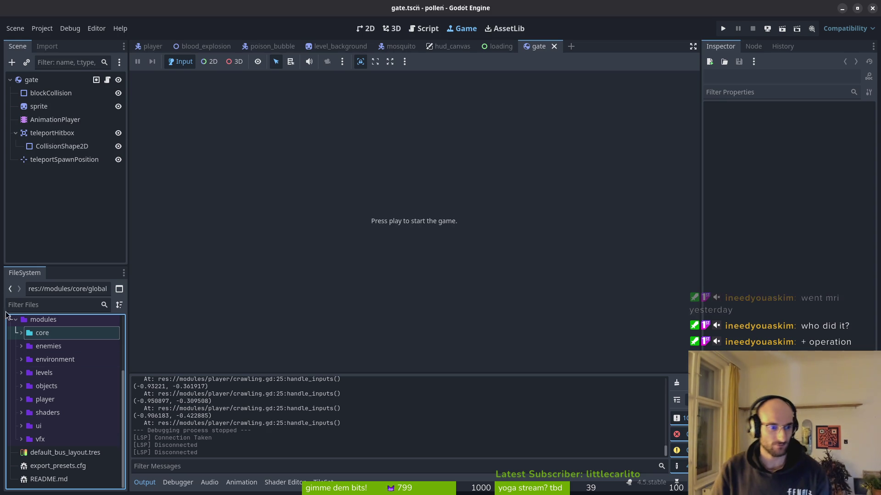
{"action": "left_click", "coordinate": [21, 334]}
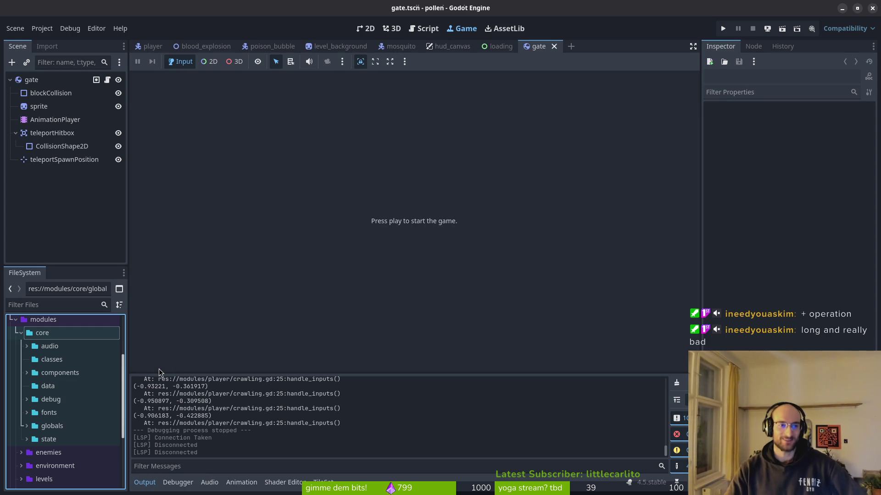
- Add a Sprite2D under the gate node and an AnimationPlayer under that Sprite2D
{"action": "left_click", "coordinate": [16, 133]}
{"action": "left_click", "coordinate": [41, 105]}
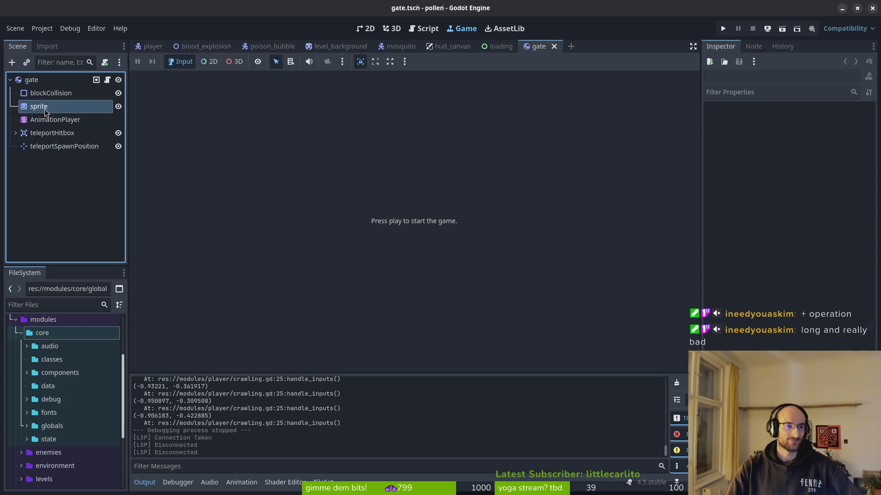
{"action": "left_click", "coordinate": [40, 83]}
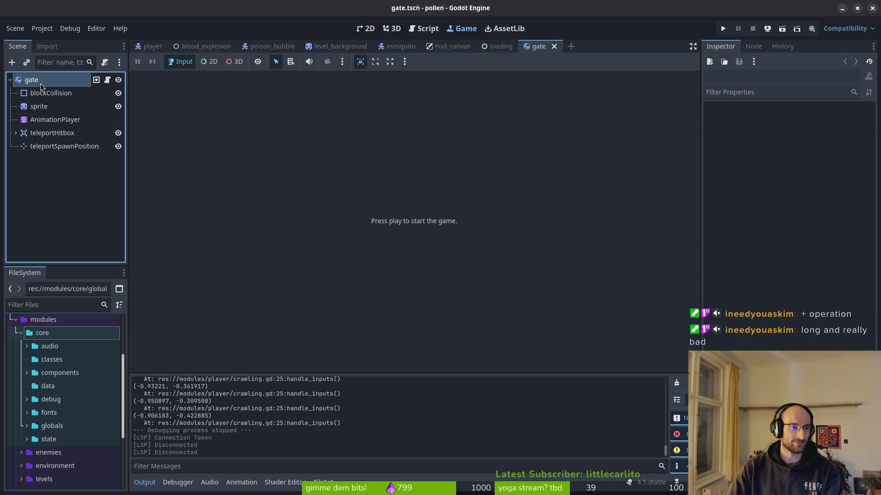
{"action": "key", "text": "ctrl+a"}
{"action": "key", "text": "BackSpace"}
{"action": "key", "text": "BackSpace"}
{"action": "key", "text": "BackSpace"}
{"action": "type", "text": "sprite"}
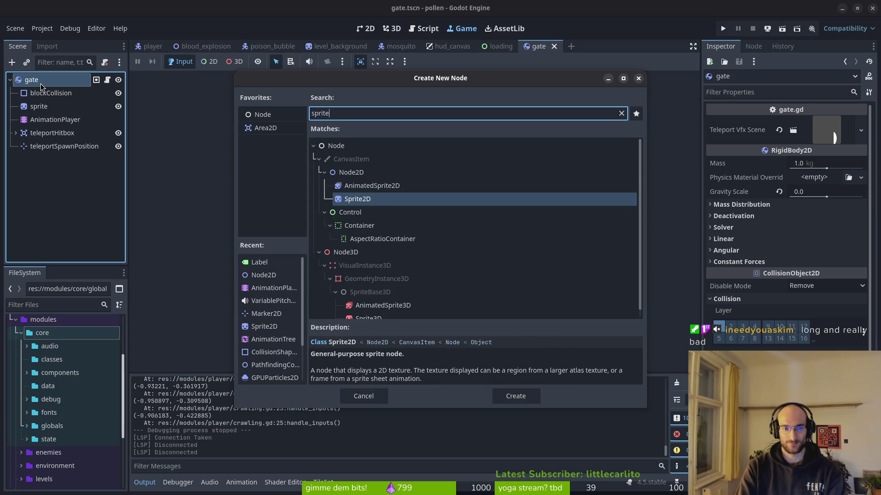
{"action": "key", "text": "Return"}
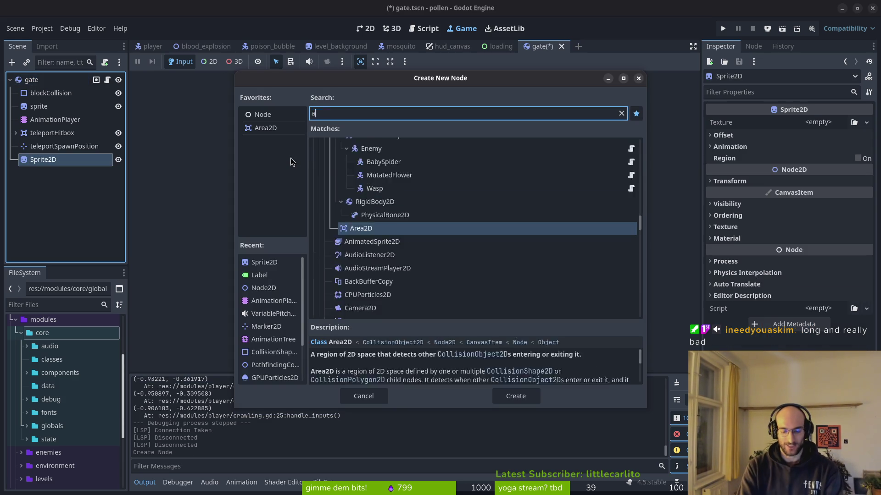
{"action": "type", "text": "animation"}
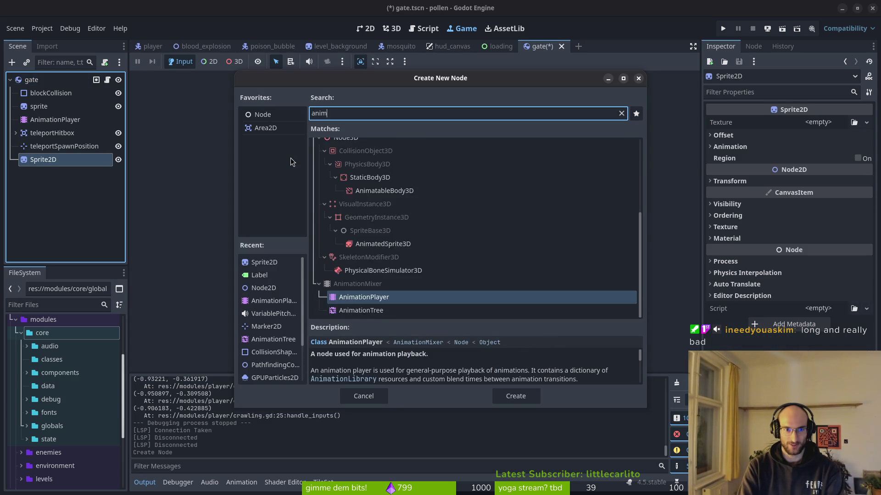
{"action": "key", "text": "Return"}
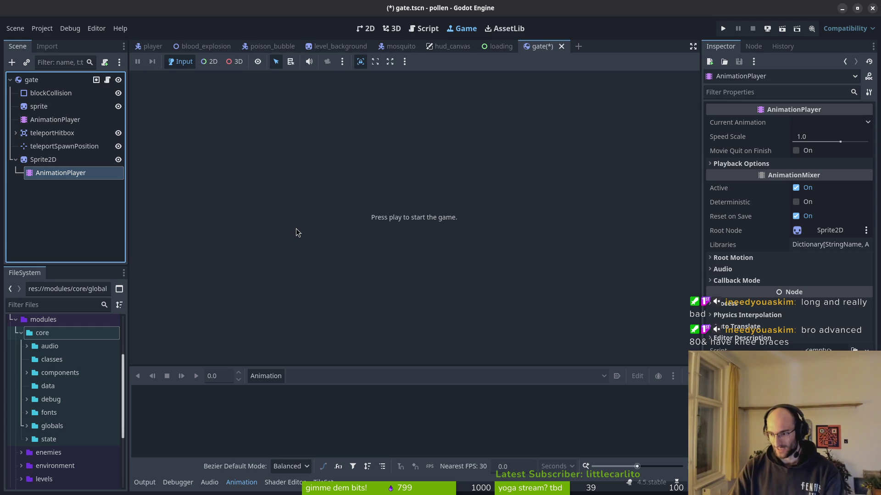
- Quick-load arrowHelper-Sheet.png as the Sprite2D texture and set its Hframes to 10
{"action": "left_click", "coordinate": [51, 161]}
{"action": "left_click", "coordinate": [833, 122]}
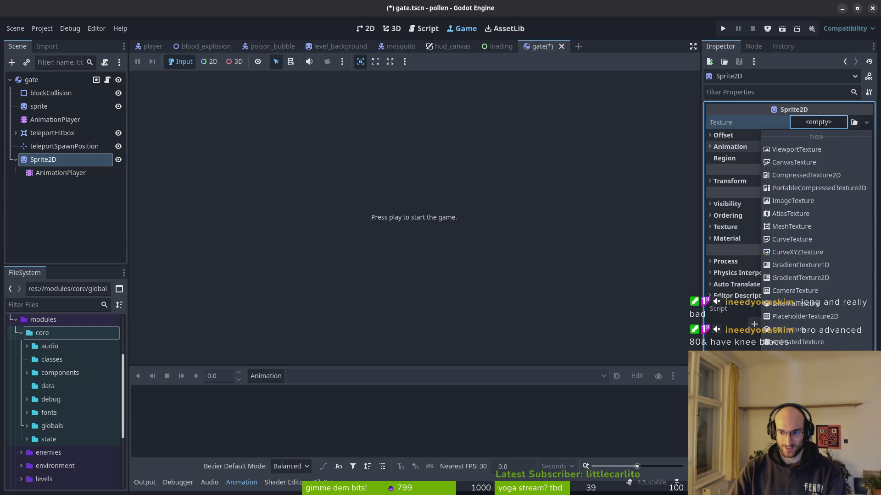
{"action": "left_click", "coordinate": [789, 335]}
{"action": "type", "text": "gate"}
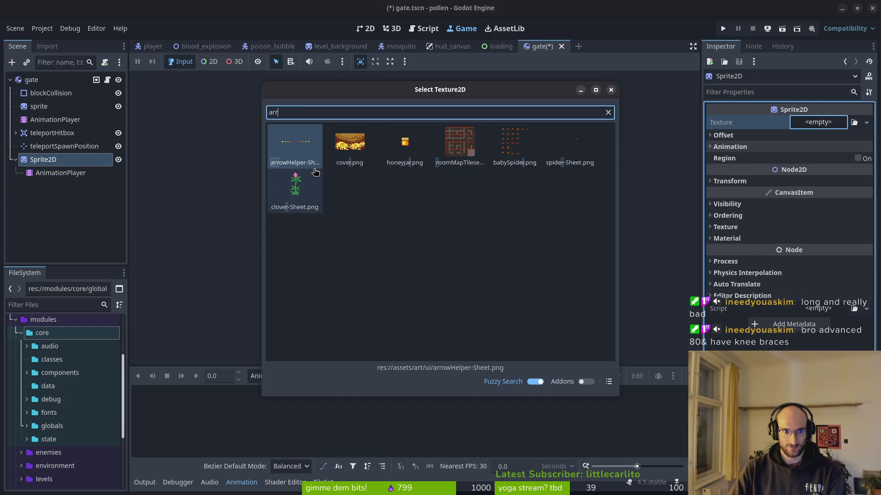
{"action": "double_click", "coordinate": [296, 147]}
{"action": "left_click", "coordinate": [760, 164]}
{"action": "left_click", "coordinate": [843, 173]}
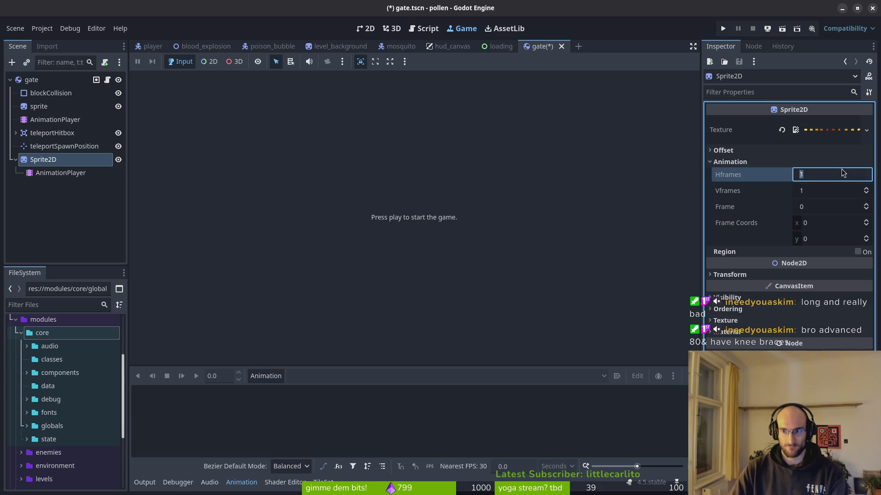
{"action": "type", "text": "0"}
{"action": "key", "text": "Return"}
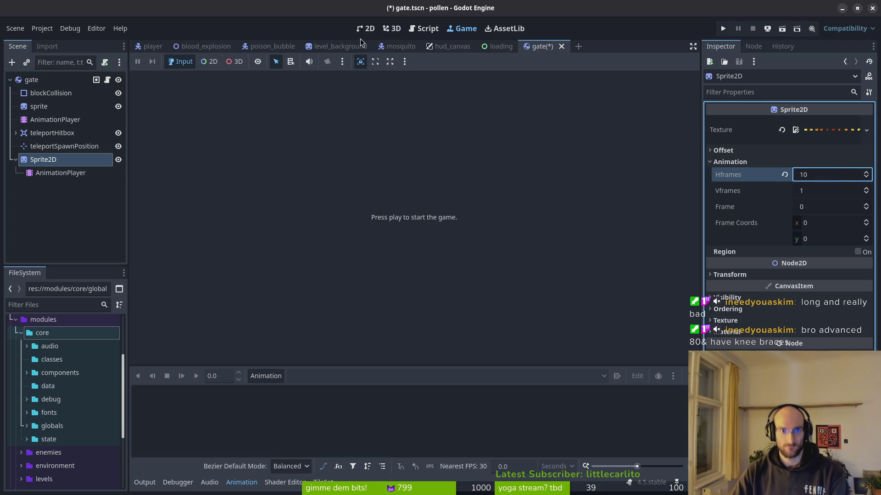
{"action": "left_click", "coordinate": [365, 28]}
- Nudge the arrow sprite up two steps so it sits above the gate graphic
{"action": "scroll", "coordinate": [209, 173], "scroll_direction": "up", "scroll_amount": 8}
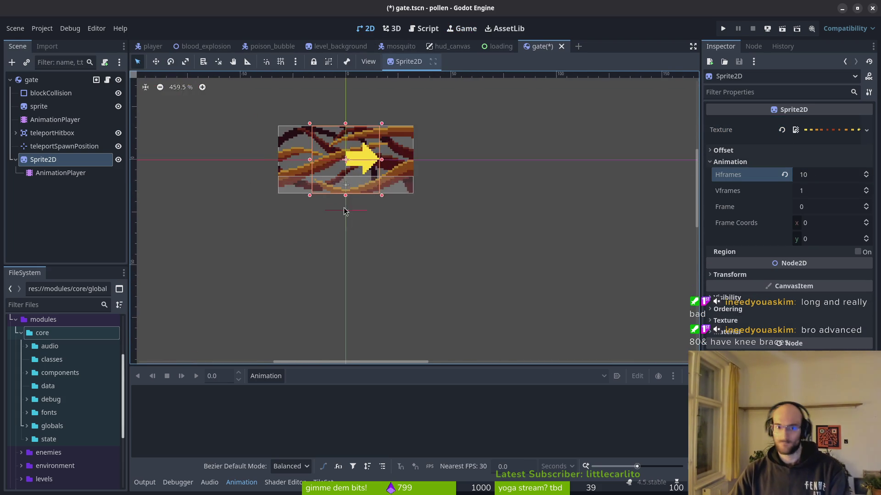
{"action": "left_click_drag", "start_coordinate": [439, 313], "coordinate": [442, 371]}
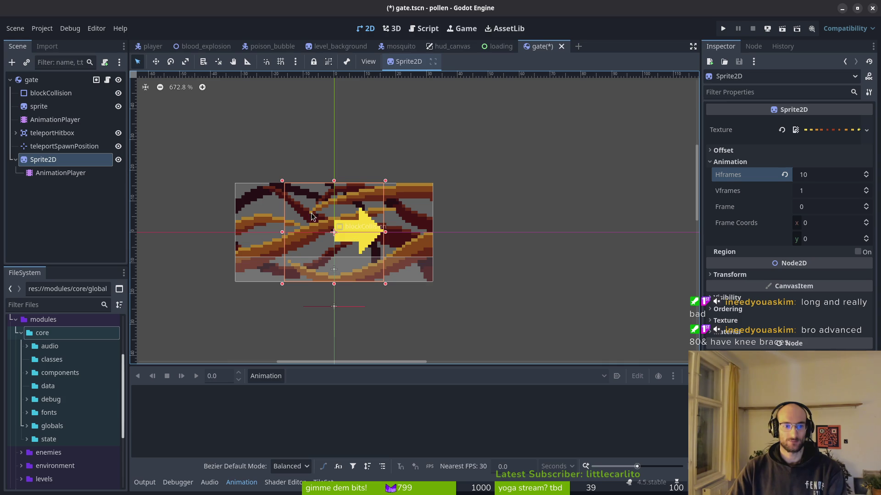
{"action": "key", "text": "Up"}
{"action": "key", "text": "Up"}
{"action": "key", "text": "Up"}
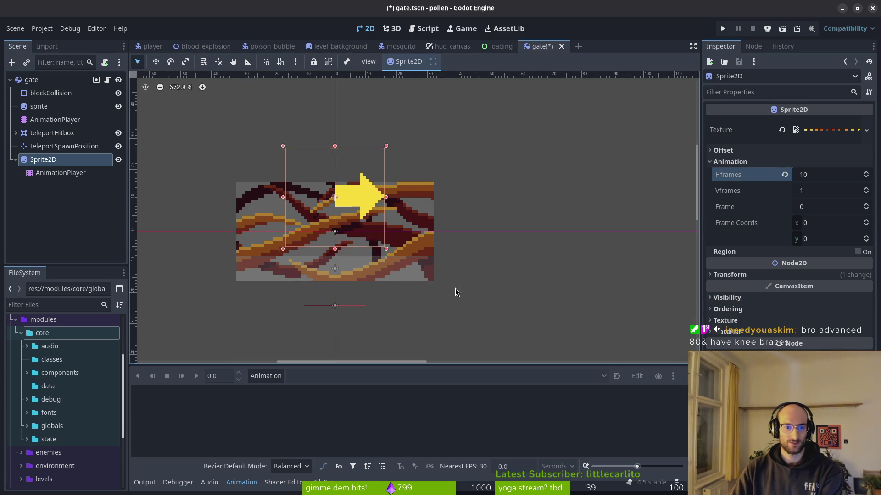
{"action": "key", "text": "Up"}
{"action": "key", "text": "Up"}
{"action": "key", "text": "Up"}
{"action": "left_click_drag", "start_coordinate": [464, 167], "coordinate": [489, 215]}
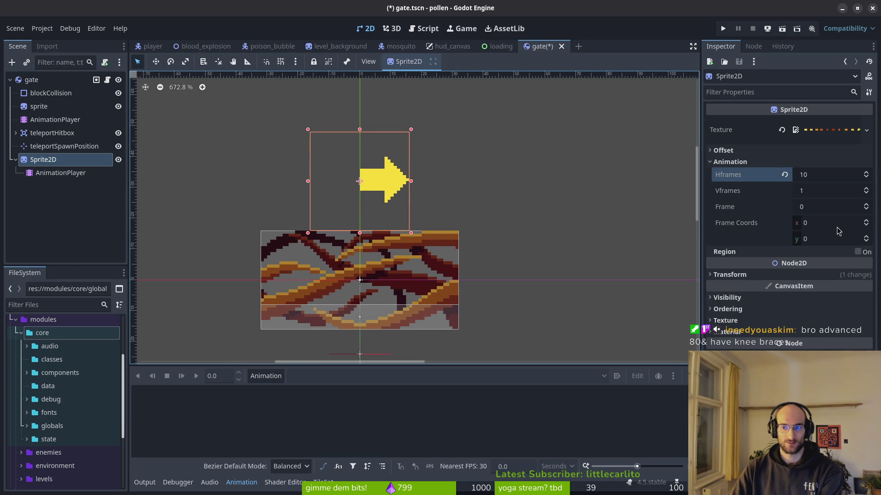
{"action": "left_click", "coordinate": [758, 276]}
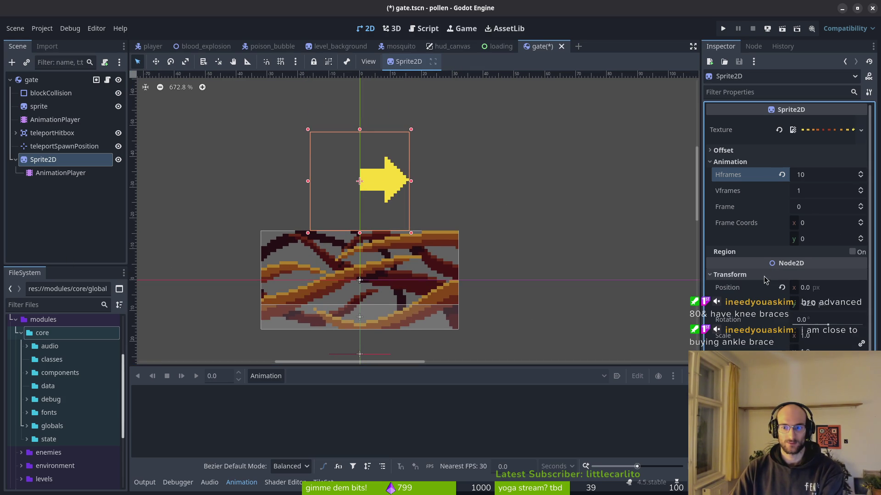
{"action": "left_click", "coordinate": [818, 321]}
- Set the arrow sprite's Rotation to 90 so it points down at the gate
{"action": "type", "text": "90"}
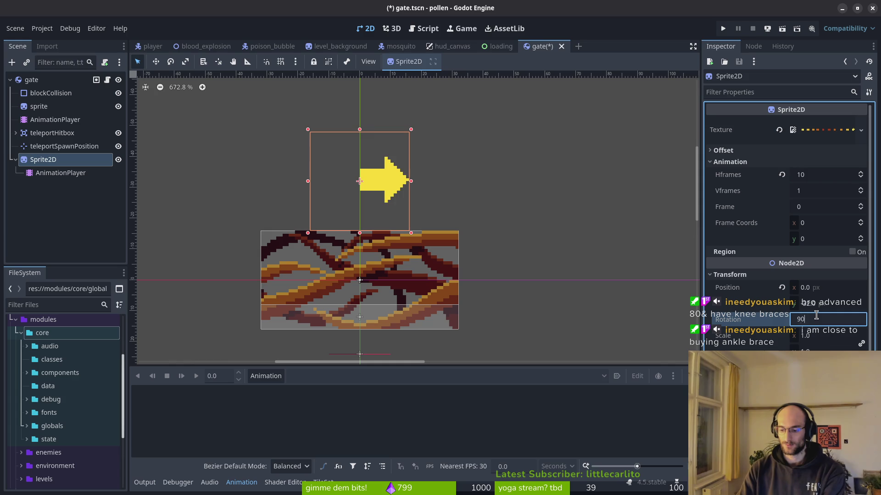
{"action": "key", "text": "Return"}
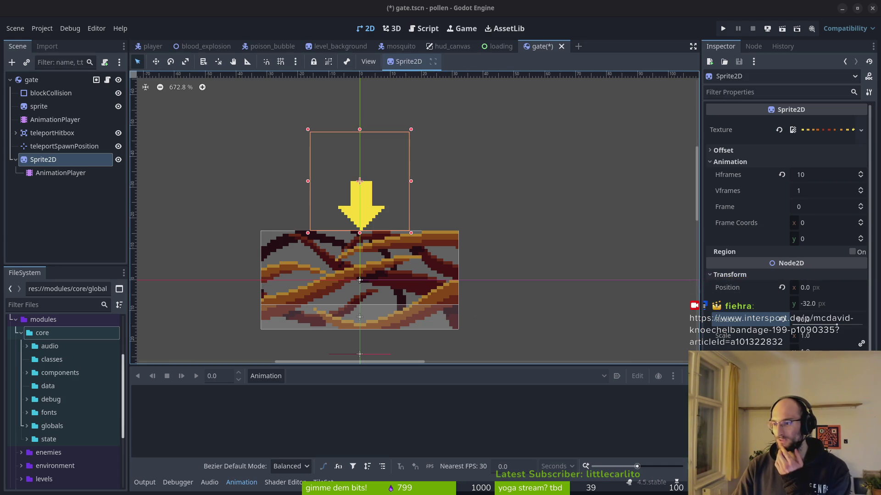
{"action": "left_click", "coordinate": [59, 173]}
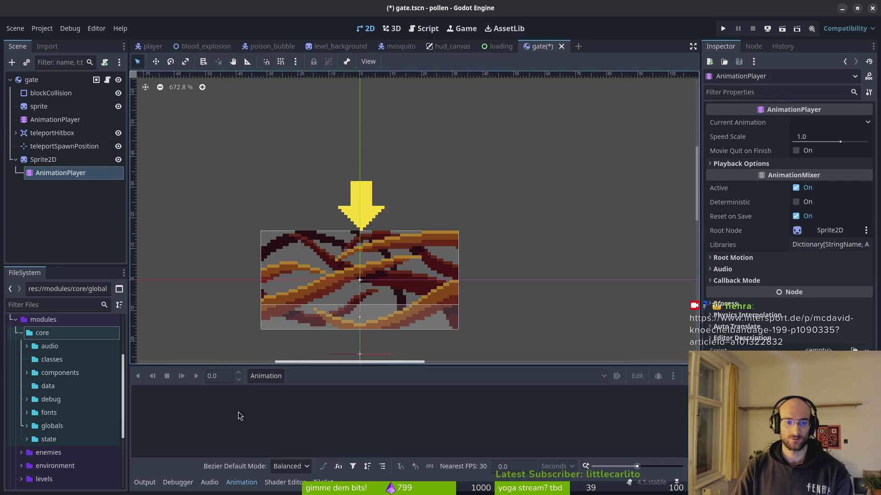
- Create a new animation named 'active' on the AnimationPlayer
{"action": "left_click", "coordinate": [265, 376]}
{"action": "left_click", "coordinate": [281, 394]}
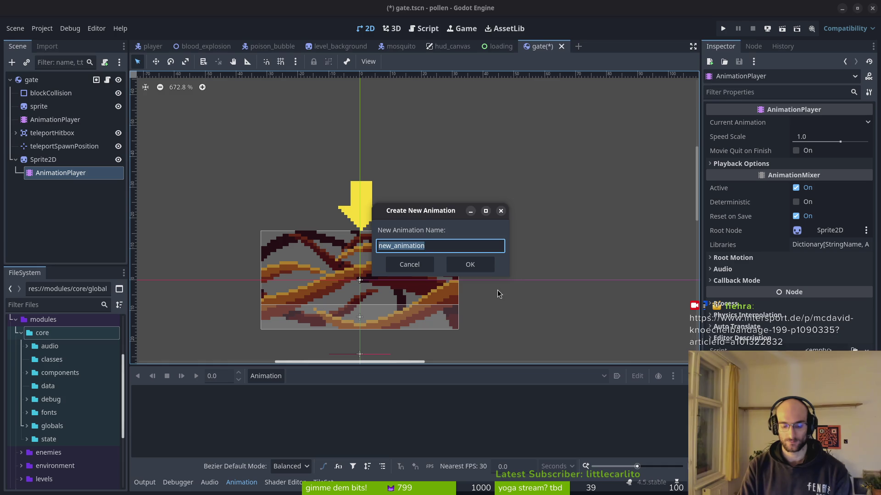
{"action": "type", "text": "active"}
{"action": "key", "text": "Return"}
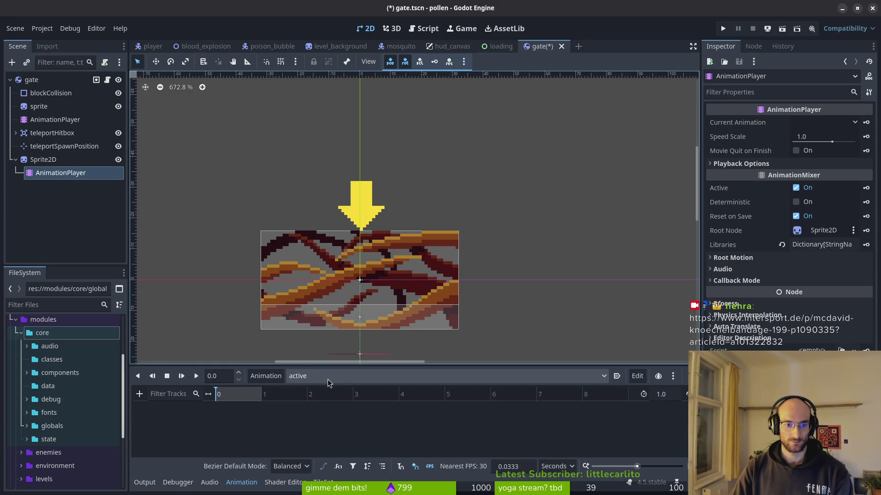
- Set the timeline snap to 12 FPS and the animation length to 10, then save the scene
{"action": "left_click", "coordinate": [512, 466]}
{"action": "left_click", "coordinate": [553, 467]}
{"action": "left_click", "coordinate": [555, 451]}
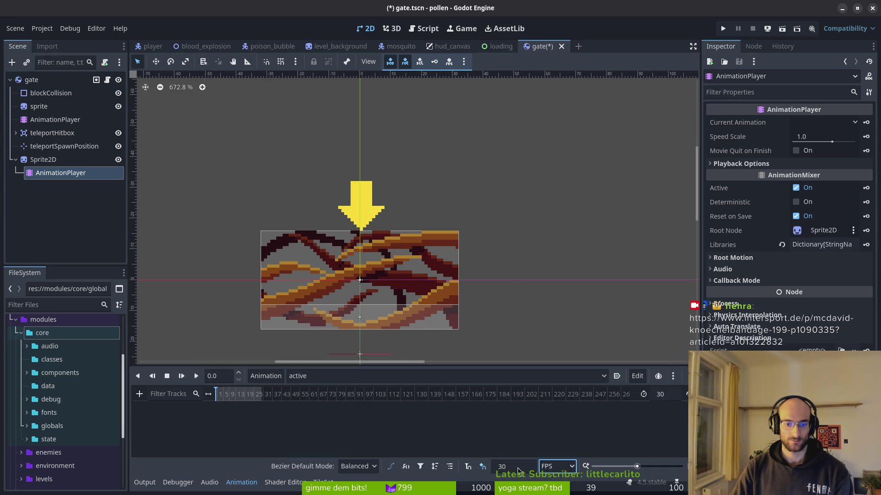
{"action": "double_click", "coordinate": [513, 467]}
{"action": "type", "text": "12"}
{"action": "key", "text": "Return"}
{"action": "key", "text": "ctrl+s"}
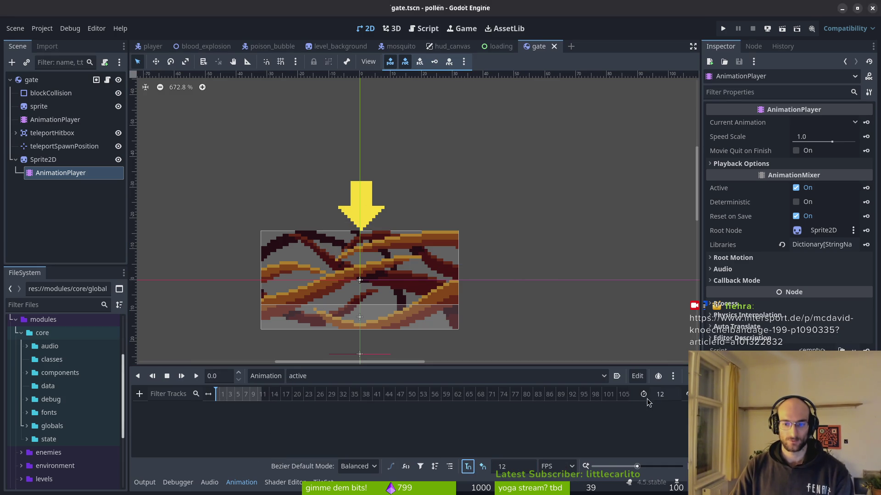
{"action": "type", "text": "10"}
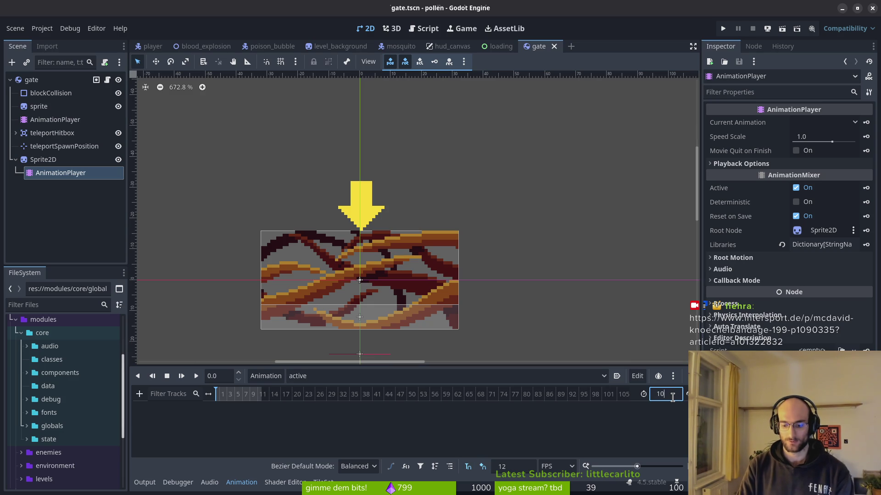
{"action": "key", "text": "Return"}
{"action": "key", "text": "ctrl+s"}
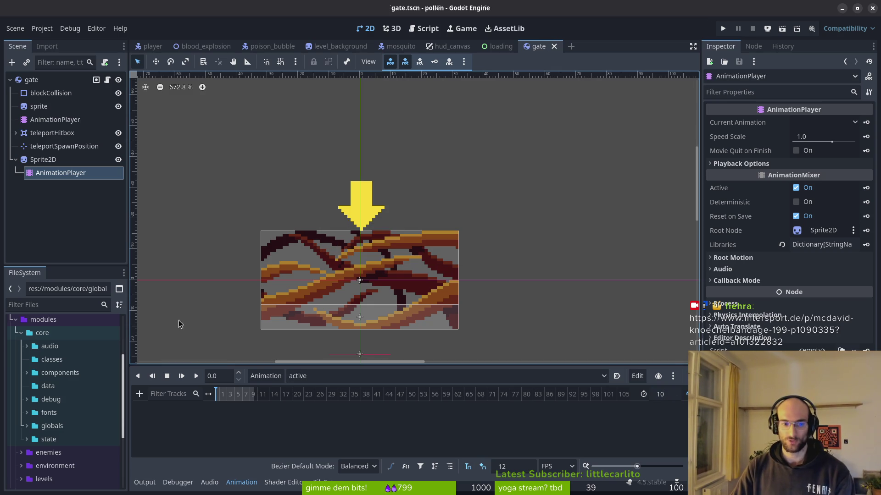
{"action": "scroll", "coordinate": [311, 394], "scroll_direction": "up", "scroll_amount": 2}
{"action": "scroll", "coordinate": [311, 394], "scroll_direction": "up", "scroll_amount": 3}
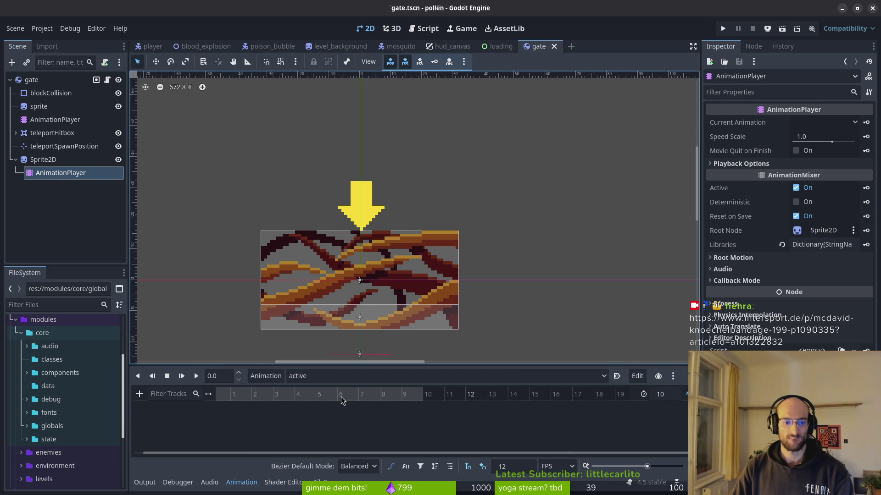
- Keyframe the arrow sprite's Frame on successive timeline steps of 'active', then save
{"action": "left_click", "coordinate": [362, 354]}
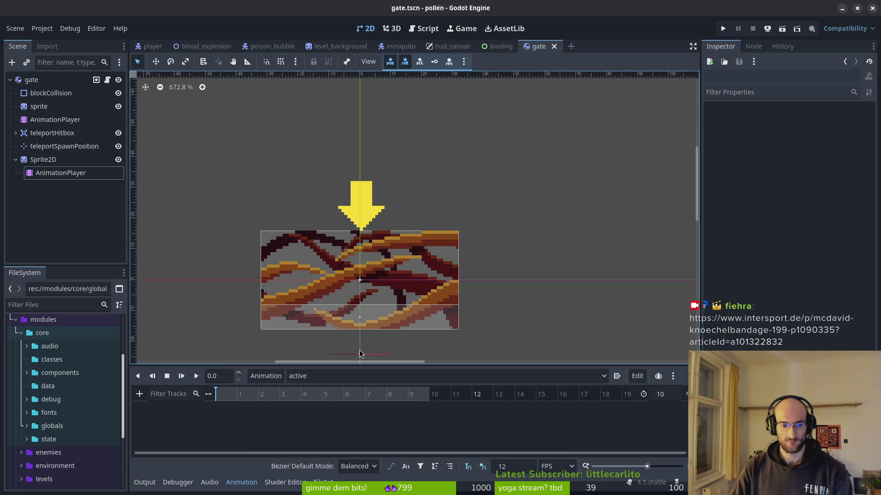
{"action": "left_click", "coordinate": [43, 159]}
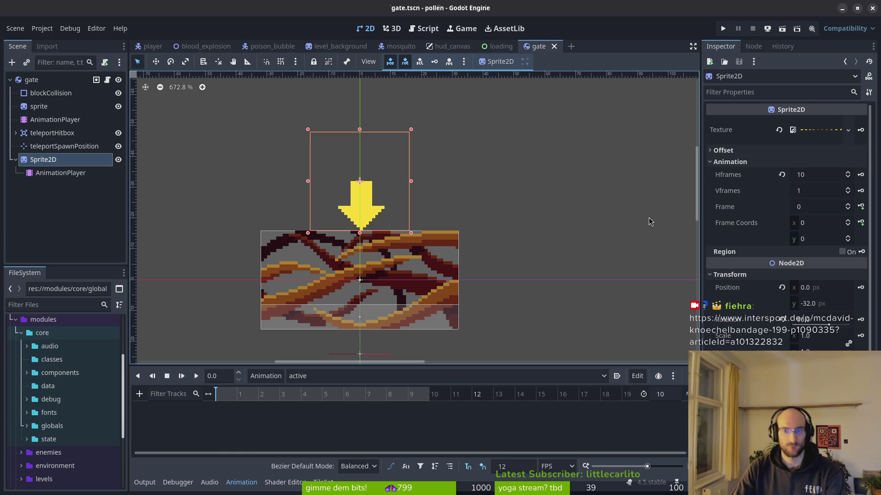
{"action": "left_click", "coordinate": [860, 207]}
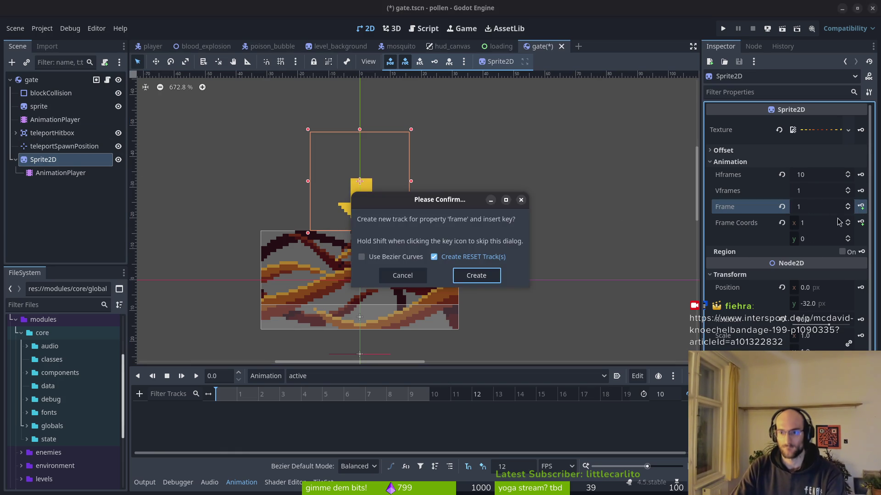
{"action": "left_click", "coordinate": [465, 278]}
{"action": "left_click", "coordinate": [237, 407]}
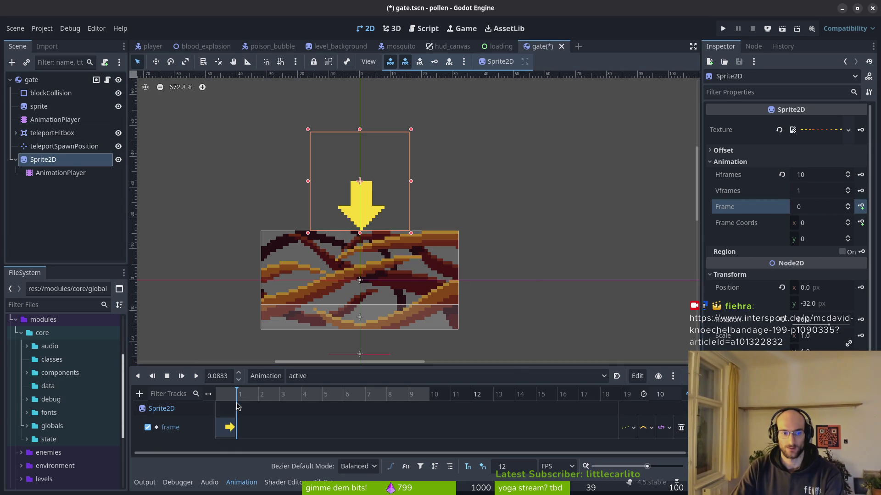
{"action": "left_click", "coordinate": [849, 204]}
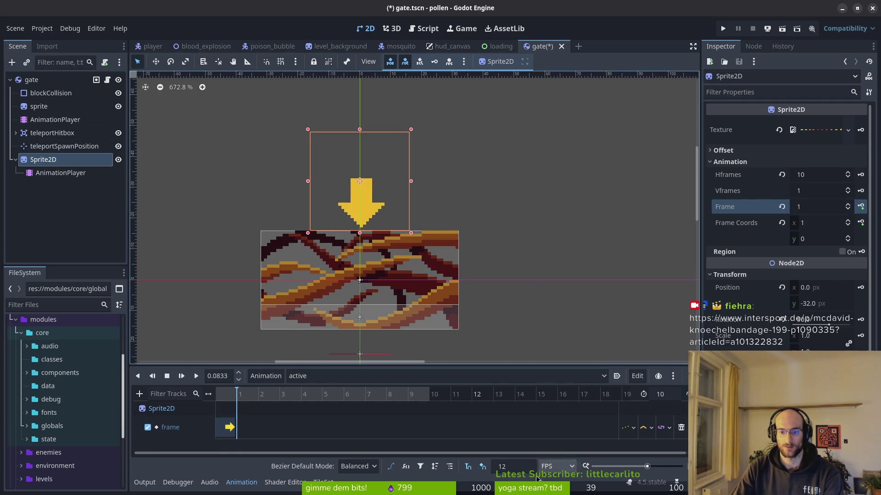
{"action": "left_click", "coordinate": [860, 206]}
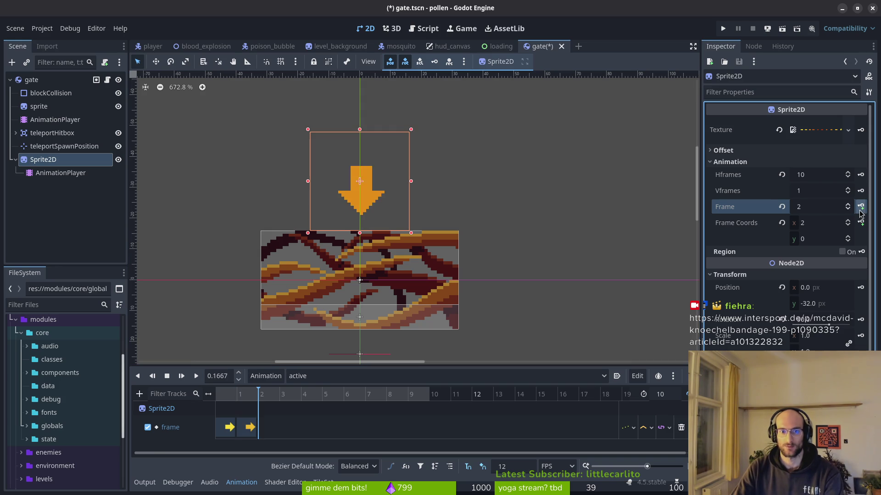
{"action": "left_click", "coordinate": [860, 207]}
{"action": "left_click", "coordinate": [860, 206]}
{"action": "left_click", "coordinate": [861, 206]}
{"action": "left_click", "coordinate": [861, 207]}
{"action": "left_click", "coordinate": [860, 207]}
{"action": "left_click", "coordinate": [861, 206]}
{"action": "left_click", "coordinate": [861, 206]}
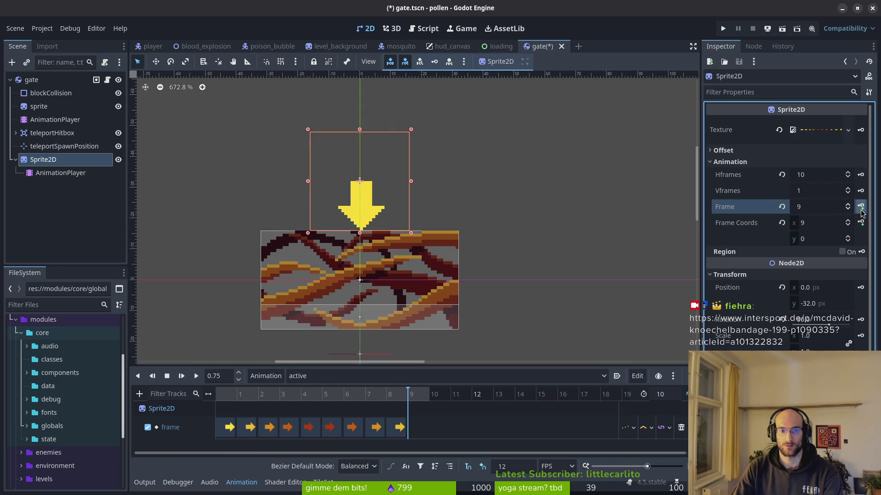
{"action": "left_click", "coordinate": [861, 207]}
{"action": "key", "text": "ctrl+s"}
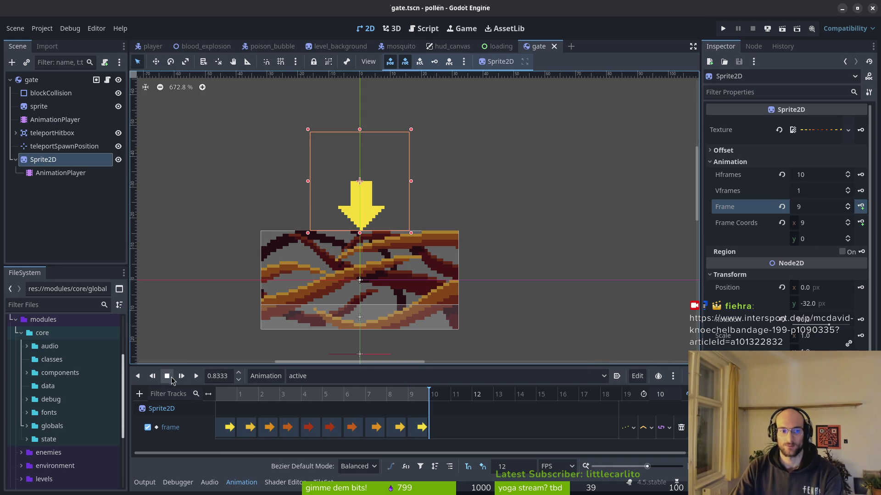
- Preview the animation and try 6 FPS before cancelling to keep 12 FPS
{"action": "left_click", "coordinate": [196, 376]}
{"action": "scroll", "coordinate": [416, 300], "scroll_direction": "down", "scroll_amount": 2}
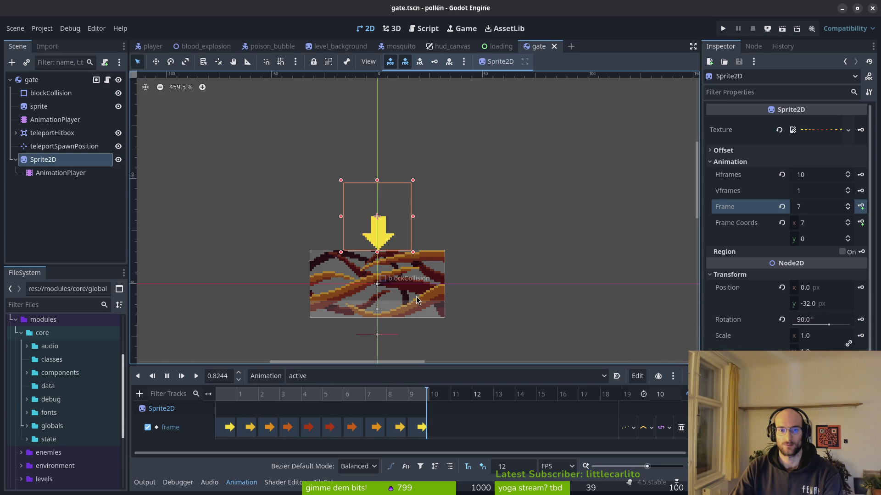
{"action": "scroll", "coordinate": [404, 312], "scroll_direction": "up", "scroll_amount": 2}
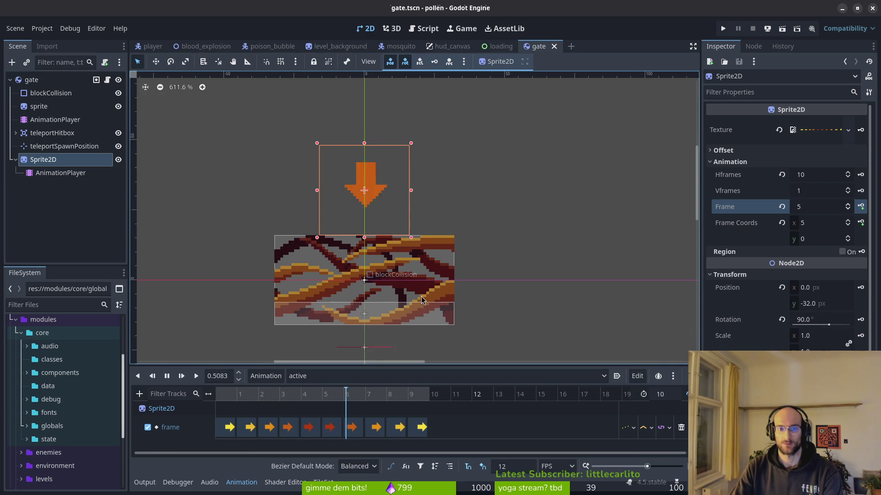
{"action": "left_click", "coordinate": [523, 460]}
{"action": "type", "text": "6"}
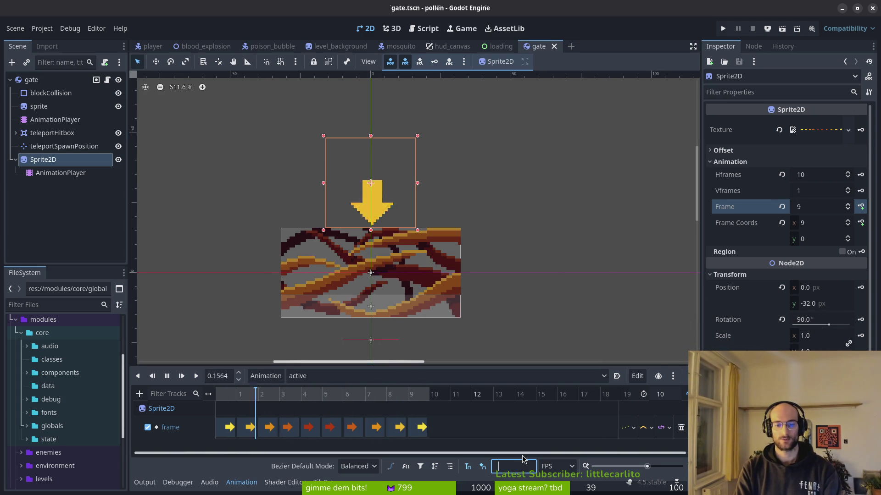
{"action": "key", "text": "Escape"}
{"action": "scroll", "coordinate": [382, 265], "scroll_direction": "down", "scroll_amount": 2}
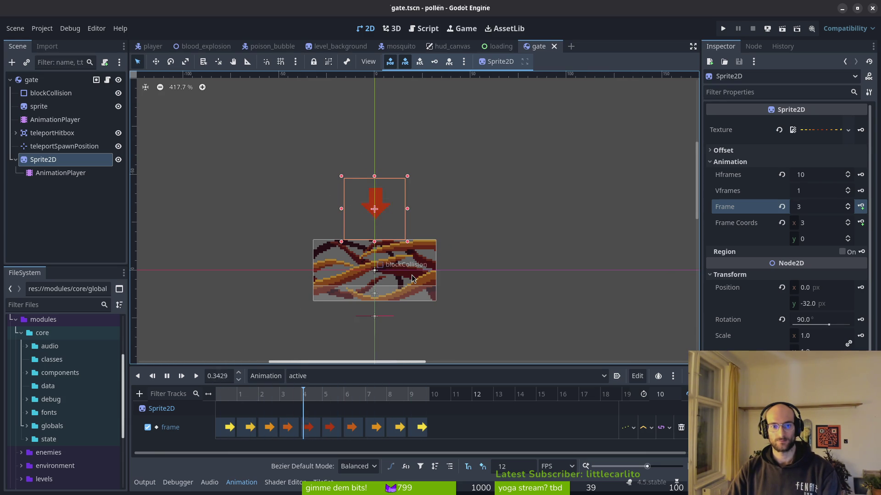
- Hide the sprite, rename it to 'arrow', save the scene and pause the preview
{"action": "left_click", "coordinate": [118, 159]}
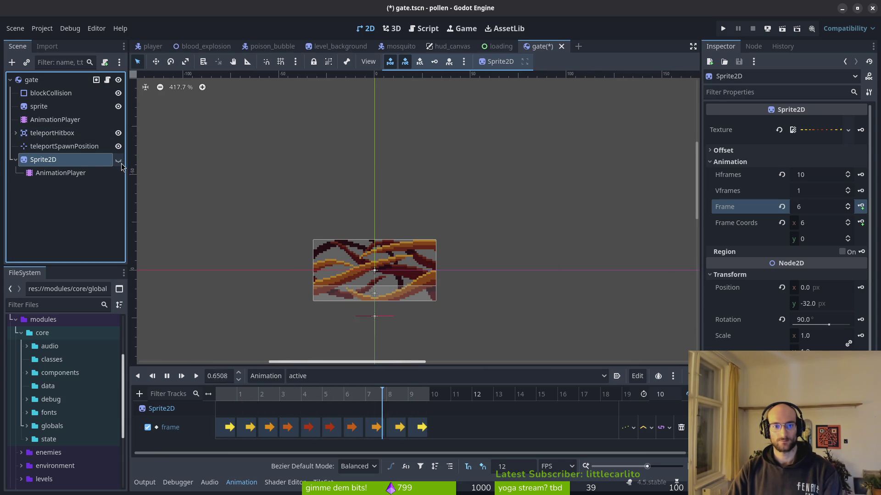
{"action": "double_click", "coordinate": [72, 159]}
{"action": "type", "text": "arrow"}
{"action": "key", "text": "Return"}
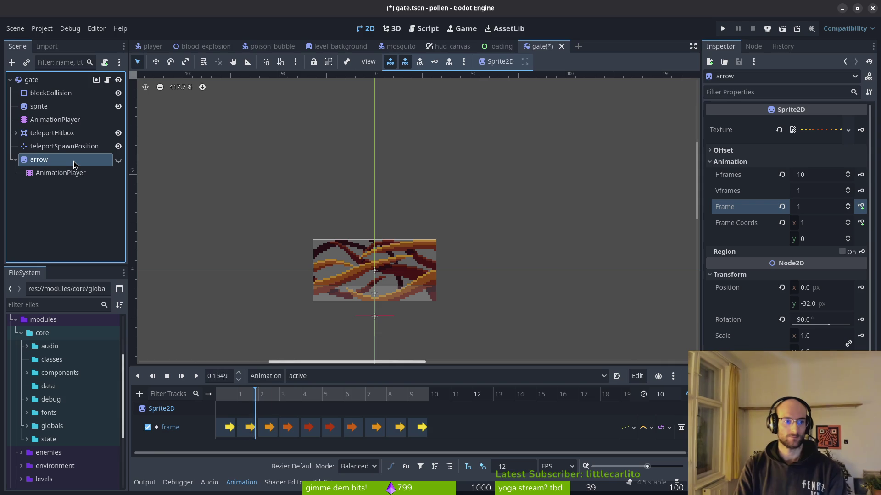
{"action": "key", "text": "ctrl+s"}
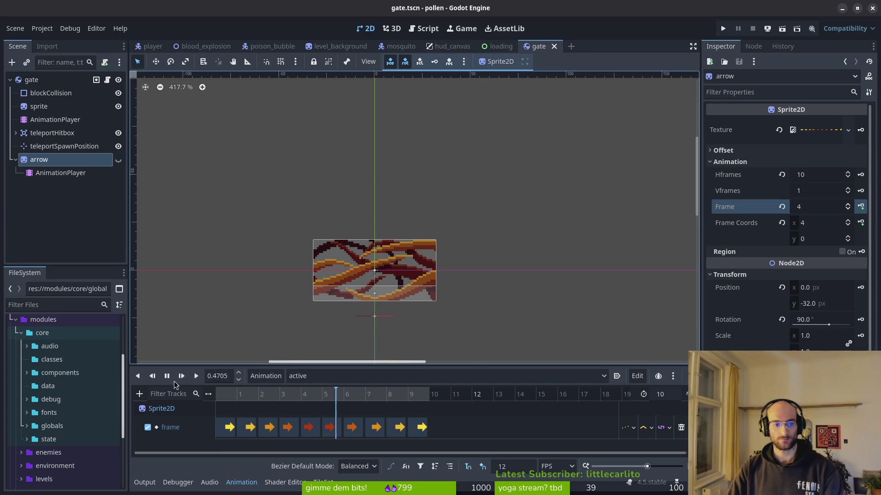
{"action": "left_click", "coordinate": [167, 375]}
- Open gate.gd in Neovim from the project folder in the terminal
{"action": "key", "text": "super+2"}
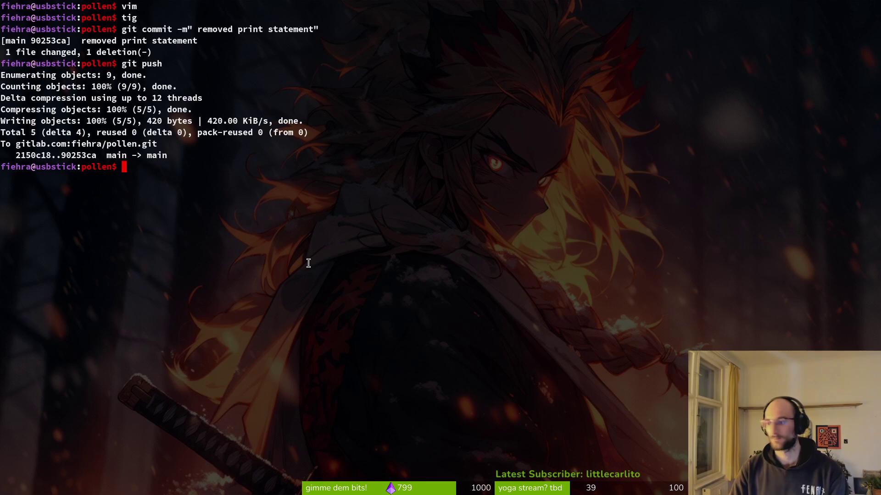
{"action": "type", "text": "vim ."}
{"action": "key", "text": "Return"}
{"action": "type", "text": "gate"}
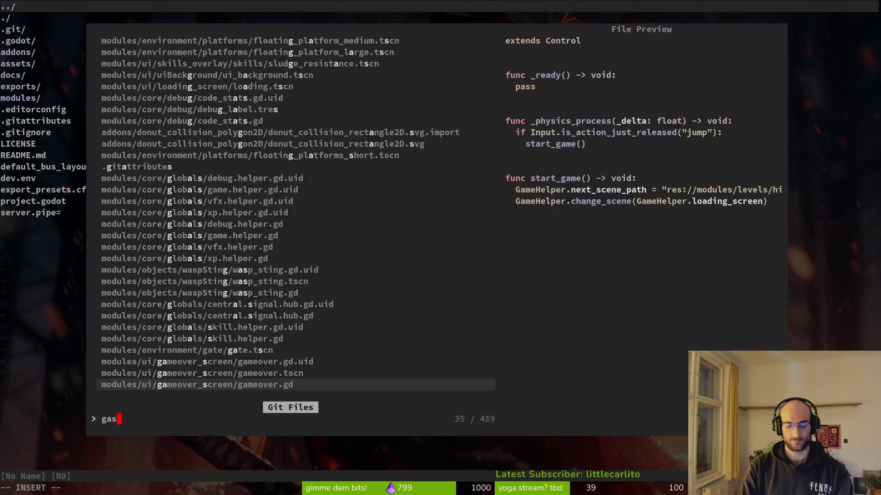
{"action": "key", "text": "BackSpace"}
{"action": "key", "text": "BackSpace"}
{"action": "key", "text": "Return"}
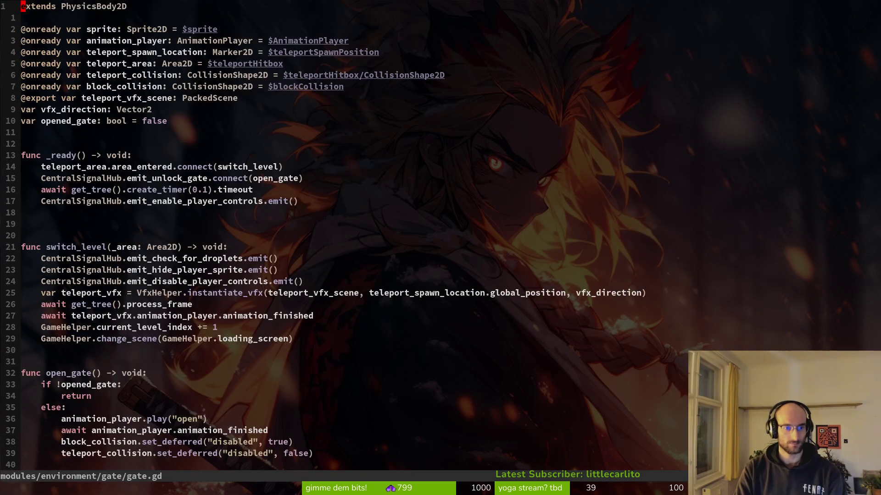
- Add an arrow_animation_player declaration below animation_player in gate.gd
{"action": "key", "text": "3"}
{"action": "key", "text": "5"}
{"action": "key", "text": "j"}
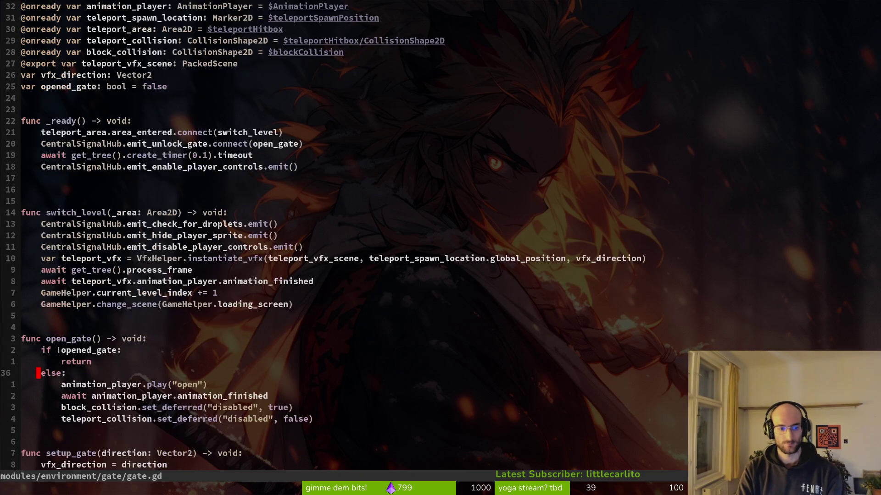
{"action": "key", "text": "o"}
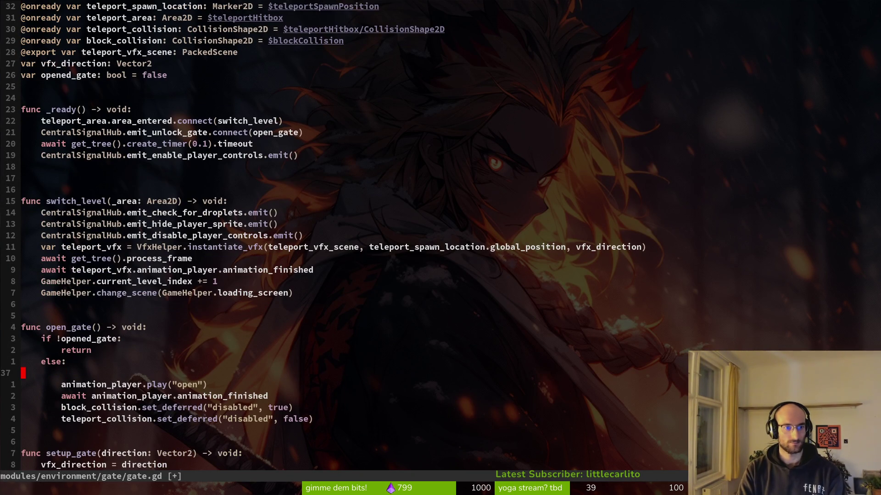
{"action": "key", "text": "Escape"}
{"action": "key", "text": "g"}
{"action": "key", "text": "g"}
{"action": "key", "text": "j"}
{"action": "key", "text": "j"}
{"action": "key", "text": "j"}
{"action": "key", "text": "e"}
{"action": "type", "text": "V"}
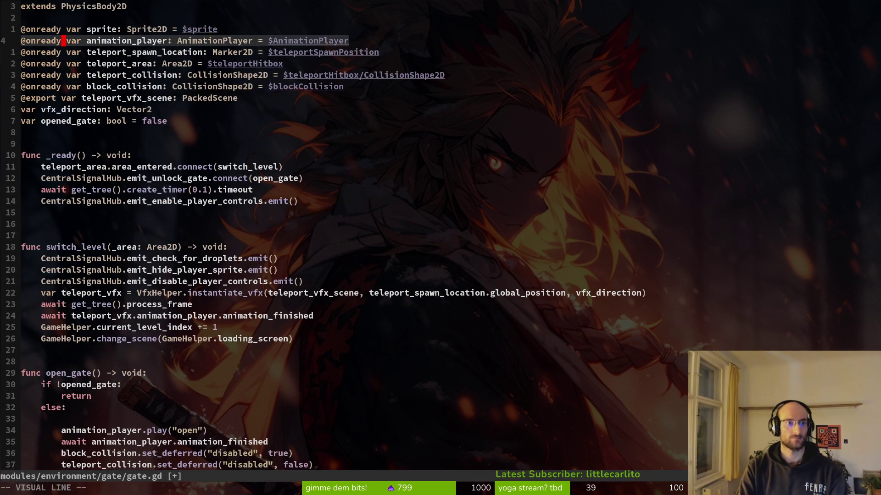
{"action": "type", "text": "yp"}
{"action": "type", "text": "iarrow_an"}
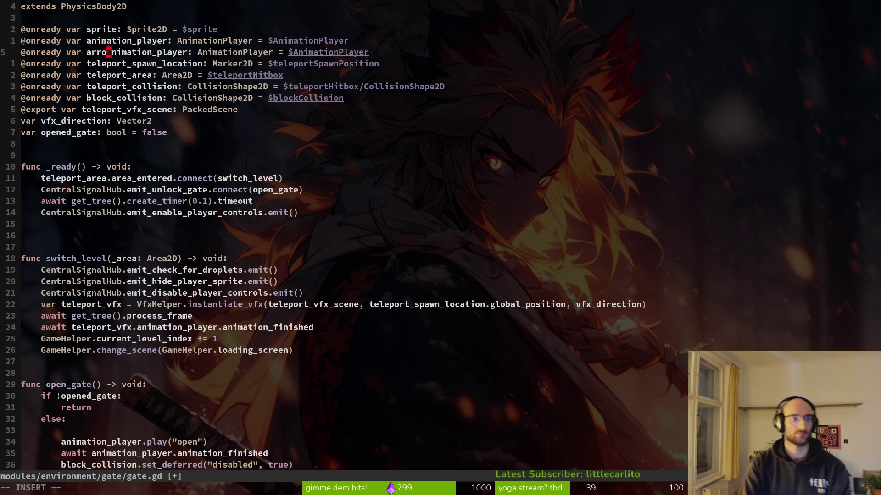
{"action": "key", "text": "BackSpace"}
{"action": "key", "text": "BackSpace"}
{"action": "key", "text": "Escape"}
- Declare arrow_sprite as a Sprite2D pointing at $arrow and save gate.gd
{"action": "key", "text": "k"}
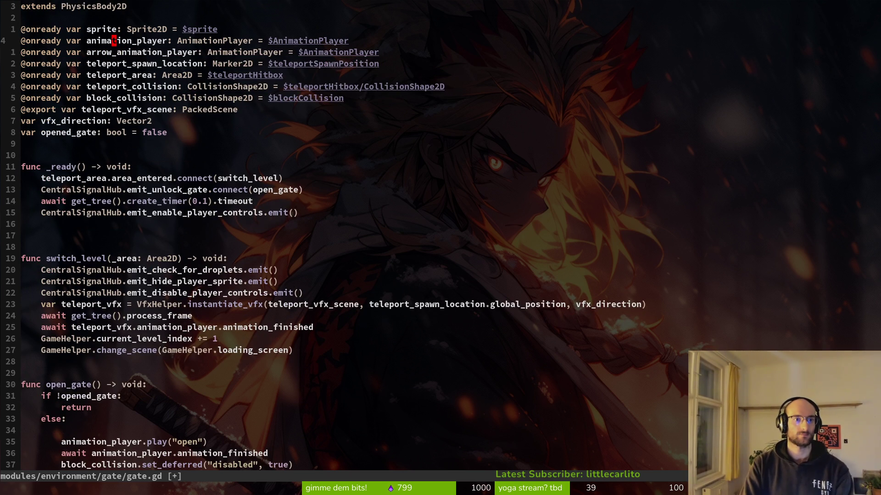
{"action": "key", "text": "k"}
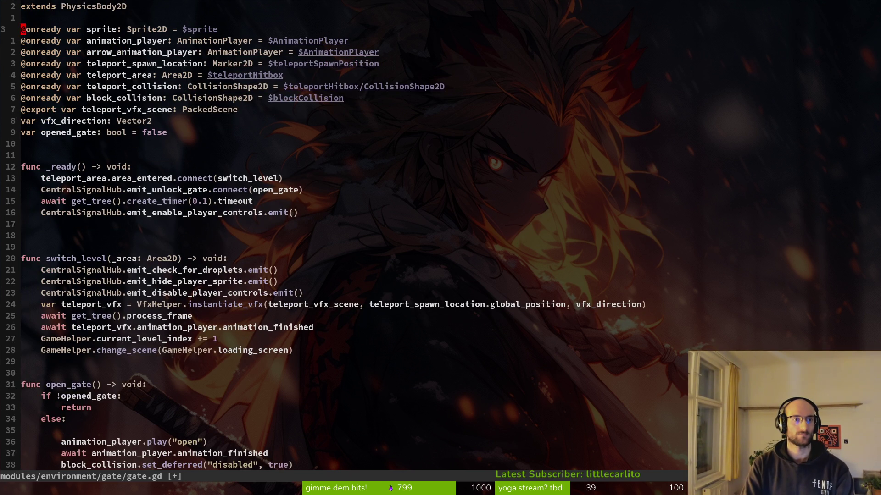
{"action": "key", "text": "y"}
{"action": "key", "text": "y"}
{"action": "type", "text": "jp"}
{"action": "type", "text": "iarrow_"}
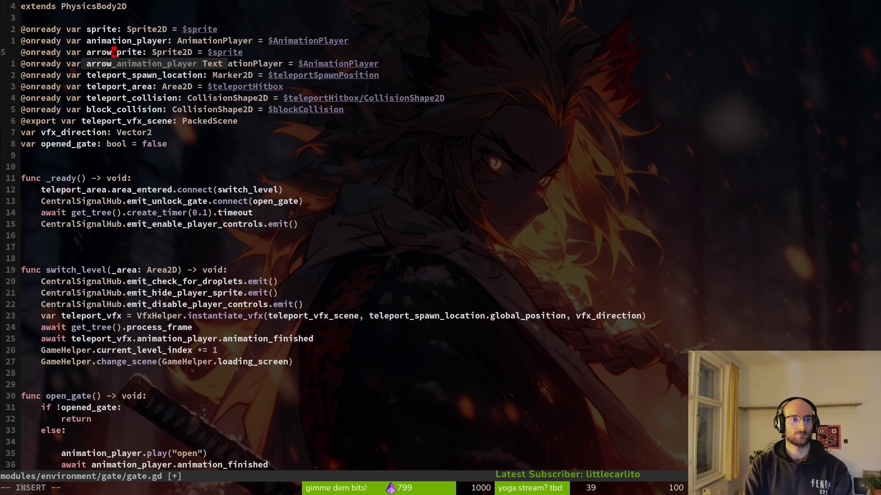
{"action": "key", "text": "Escape"}
{"action": "type", "text": "cwarrow"}
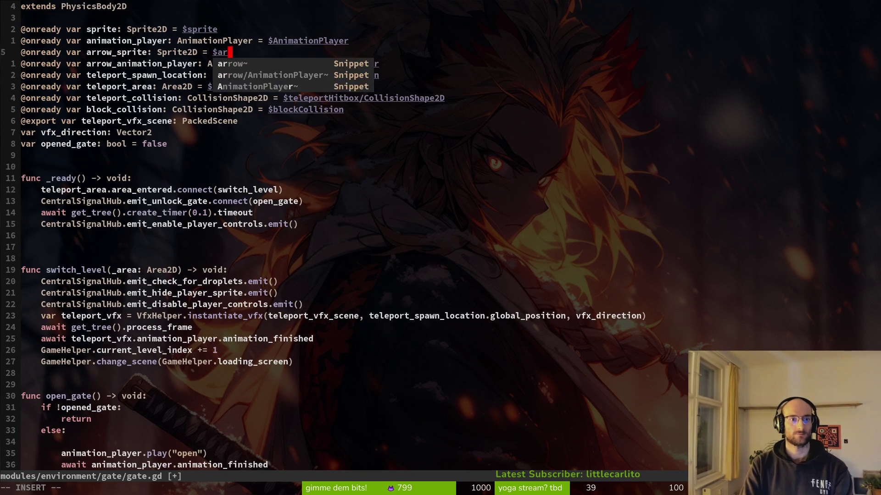
{"action": "key", "text": "Escape"}
{"action": "type", "text": "jaarrow/"}
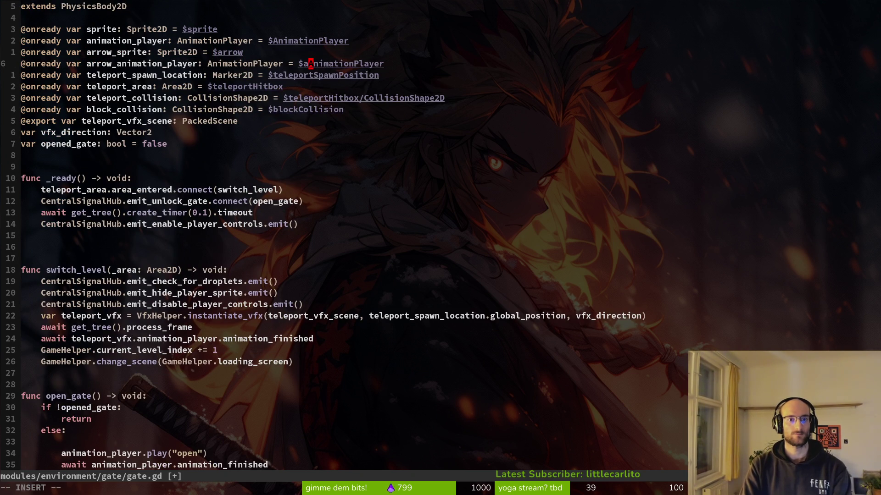
{"action": "key", "text": "Escape"}
{"action": "type", "text": ":w"}
{"action": "key", "text": "Return"}
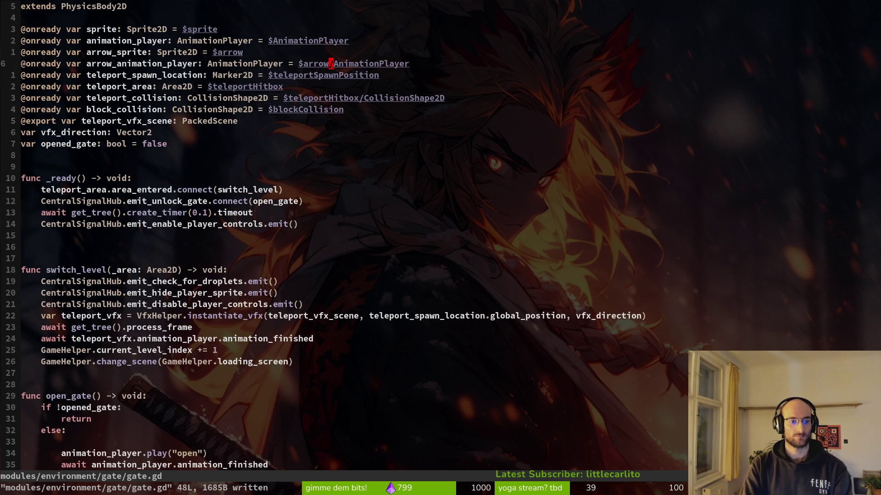
- Add arrow_sprite.show() under the else branch of open_gate and save gate.gd
{"action": "key", "text": "2"}
{"action": "key", "text": "0"}
{"action": "key", "text": "j"}
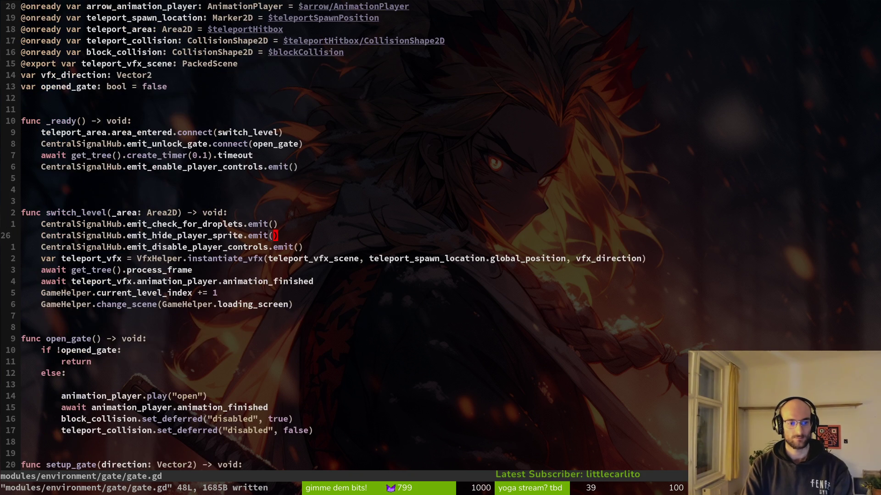
{"action": "type", "text": "13jO"}
{"action": "type", "text": "arr"}
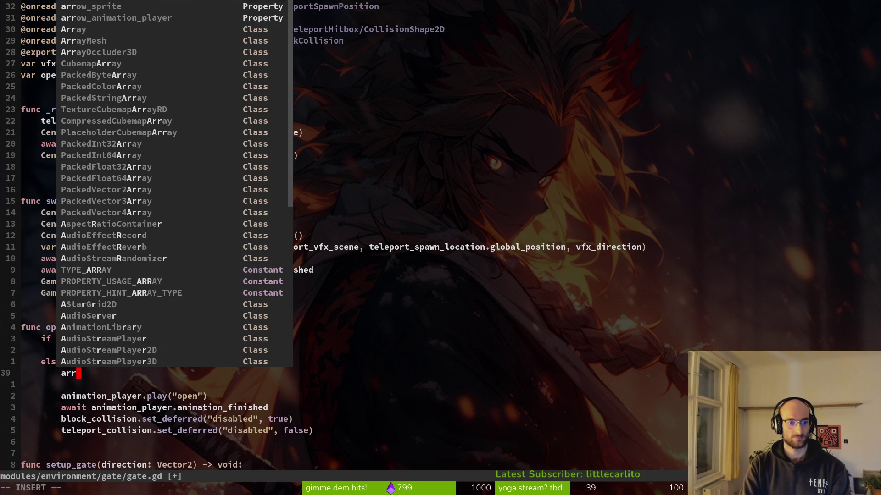
{"action": "key", "text": "Tab"}
{"action": "key", "text": "Return"}
{"action": "type", "text": ".show"}
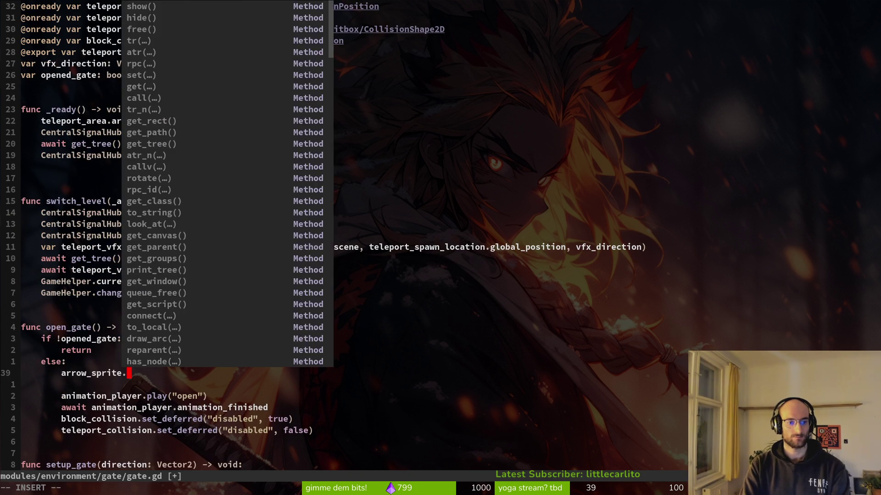
{"action": "key", "text": "Return"}
{"action": "key", "text": "Escape"}
{"action": "key", "text": "j"}
{"action": "key", "text": "d"}
{"action": "key", "text": "d"}
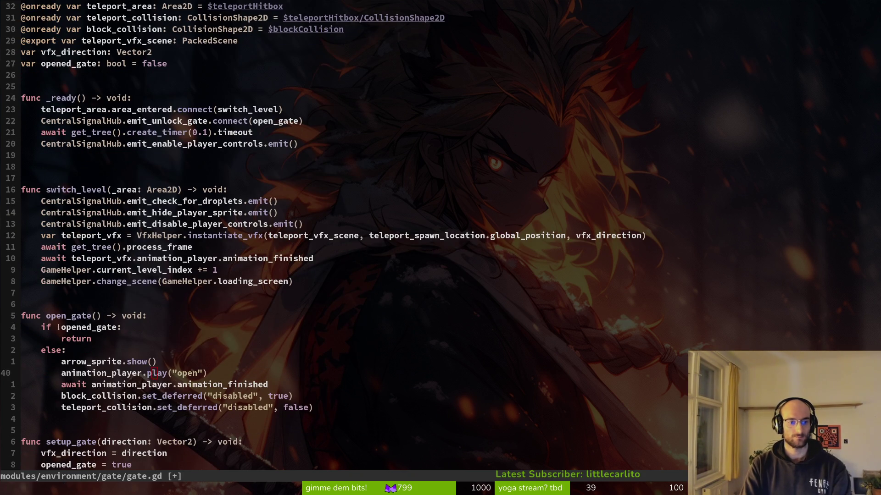
{"action": "type", "text": ":w"}
{"action": "key", "text": "Return"}
{"action": "key", "text": "alt+Tab"}
{"action": "key", "text": "alt+Tab"}
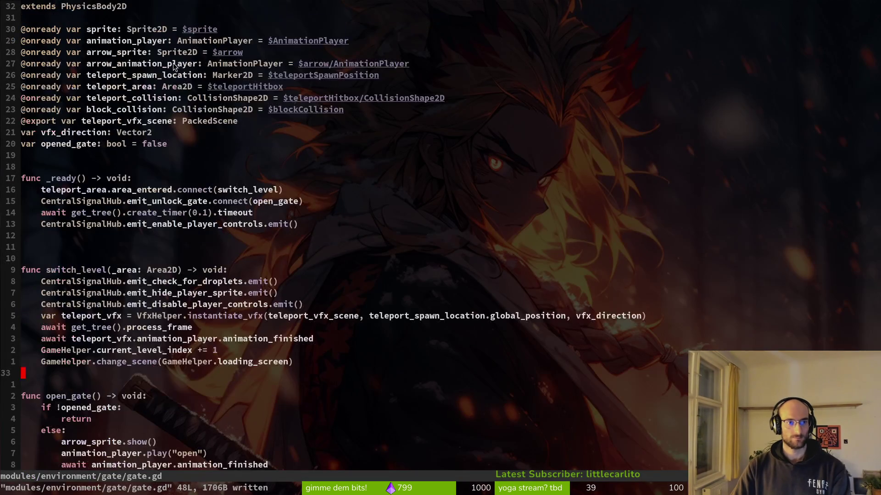
- Turn on autoplay for the active animation, save the gate scene and run the game
{"action": "key", "text": "j"}
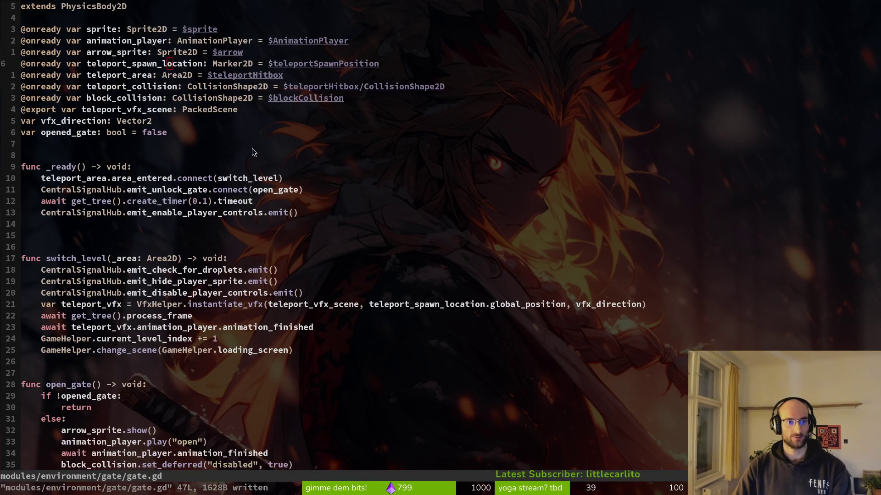
{"action": "key", "text": "alt+Tab"}
{"action": "left_click", "coordinate": [616, 376]}
{"action": "key", "text": "ctrl+s"}
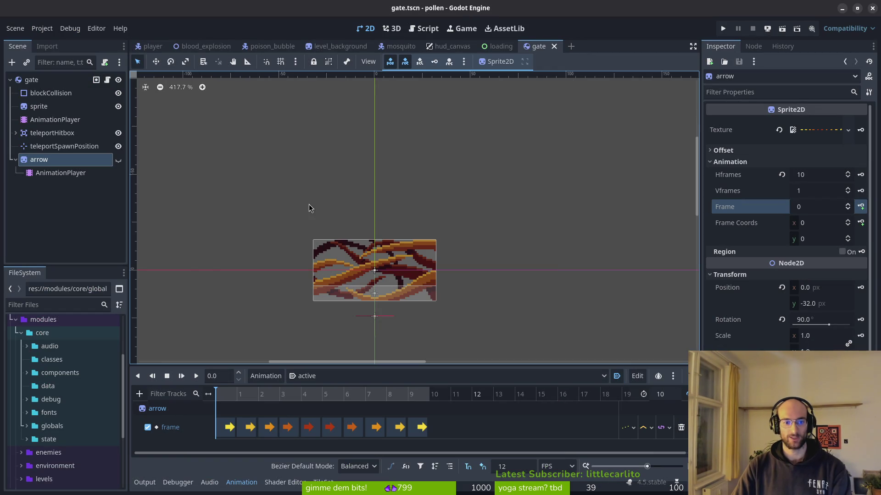
{"action": "left_click", "coordinate": [724, 28]}
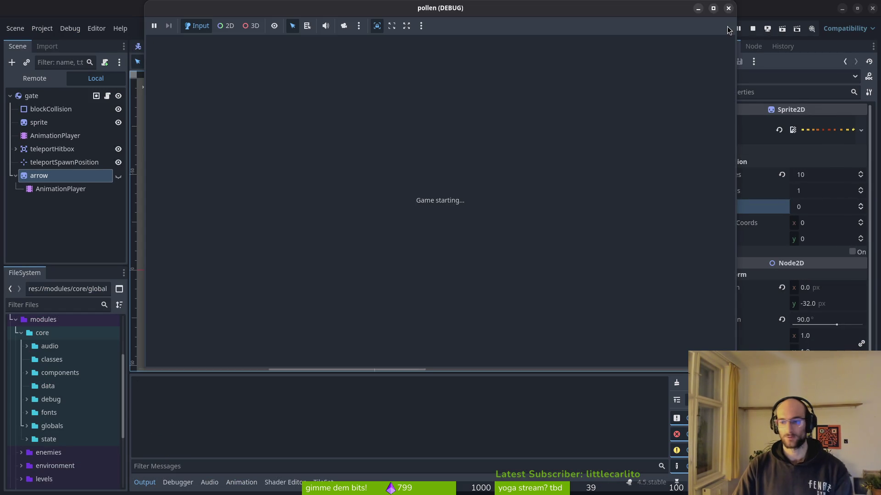